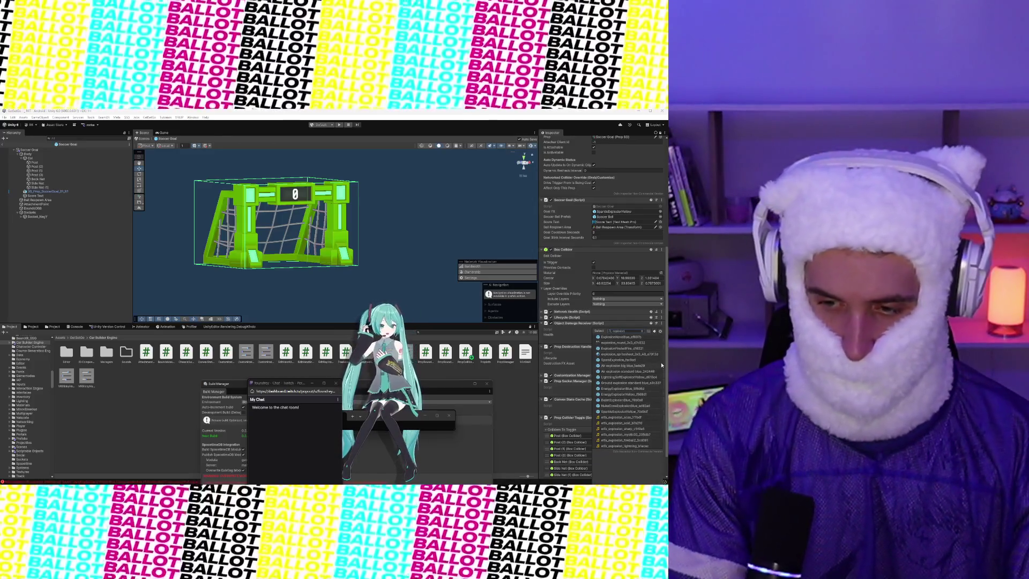
Assign ExplosionFireballFire as the Destruction FX Asset and locate that prefab in the project
double_click(621, 348)
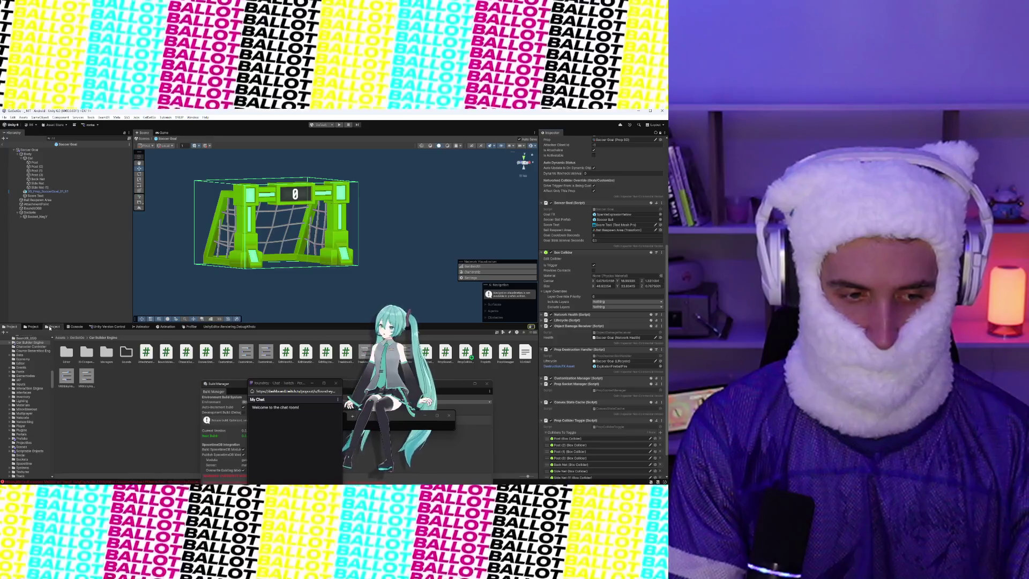
left_click(54, 327)
left_click(33, 327)
left_click(608, 366)
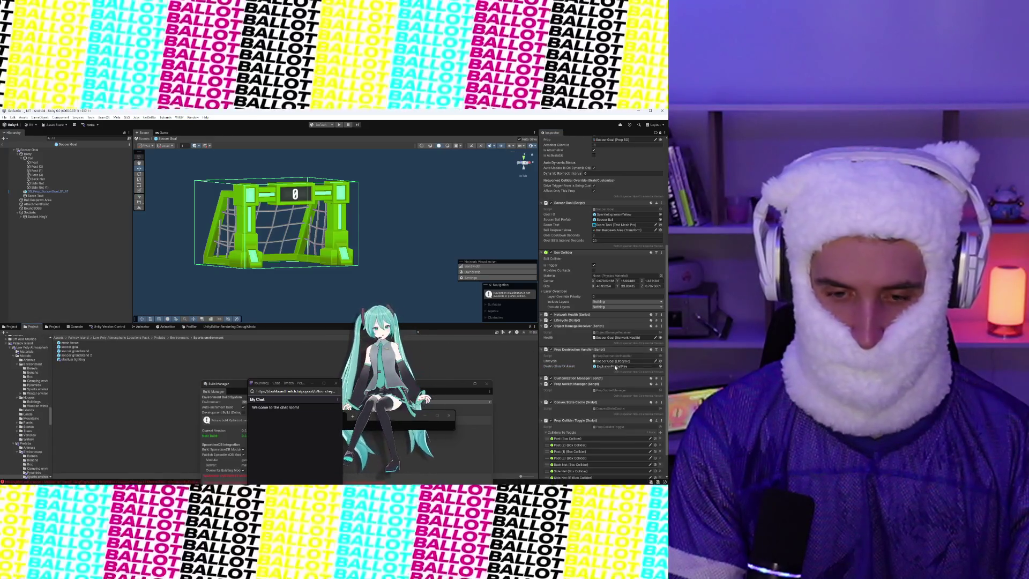
left_click(91, 347)
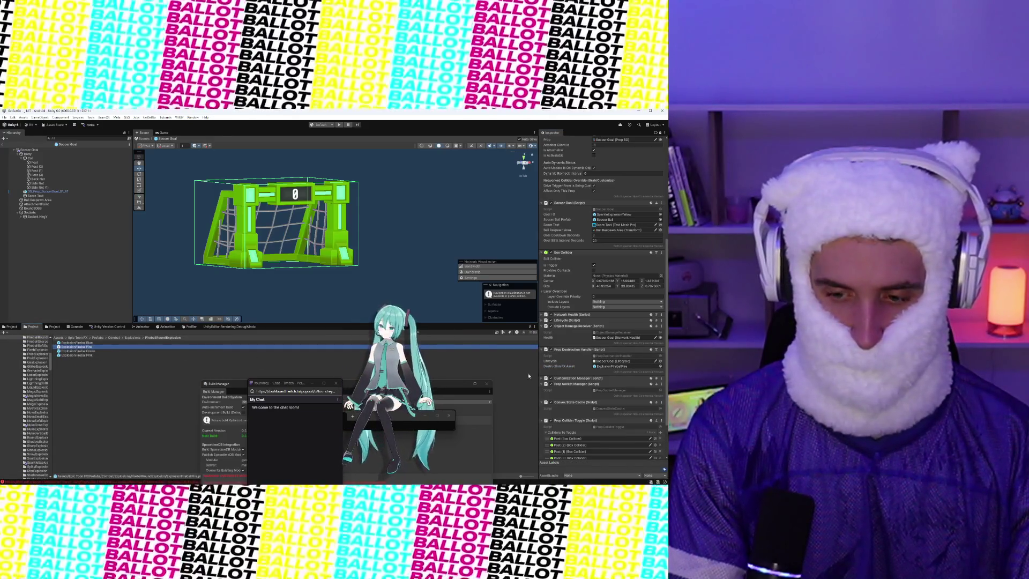
Set the ExplosionFireballFire Audio Source Doppler Level to 0, then exit prefab mode
left_click(655, 134)
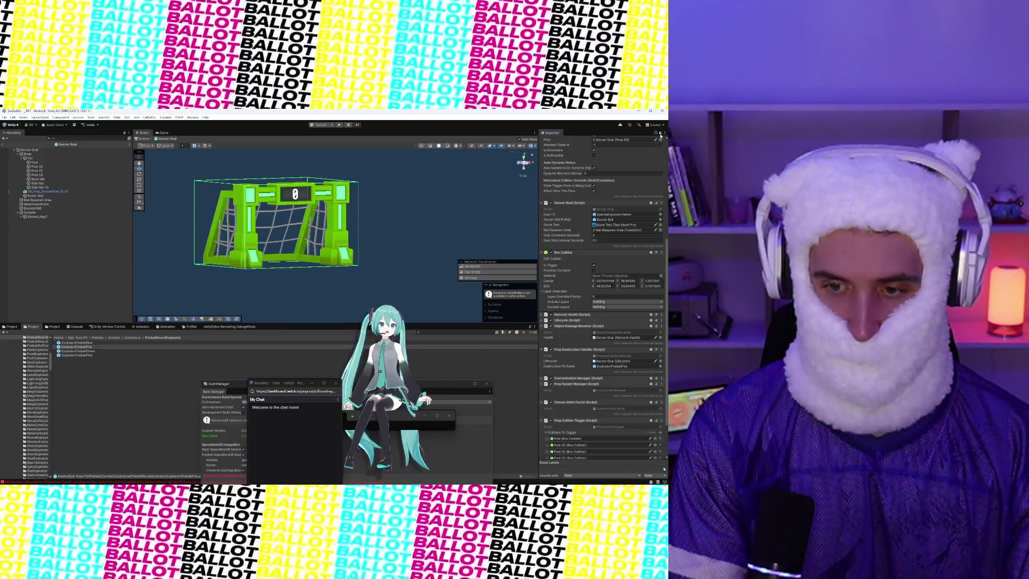
scroll(596, 310, "down", 10)
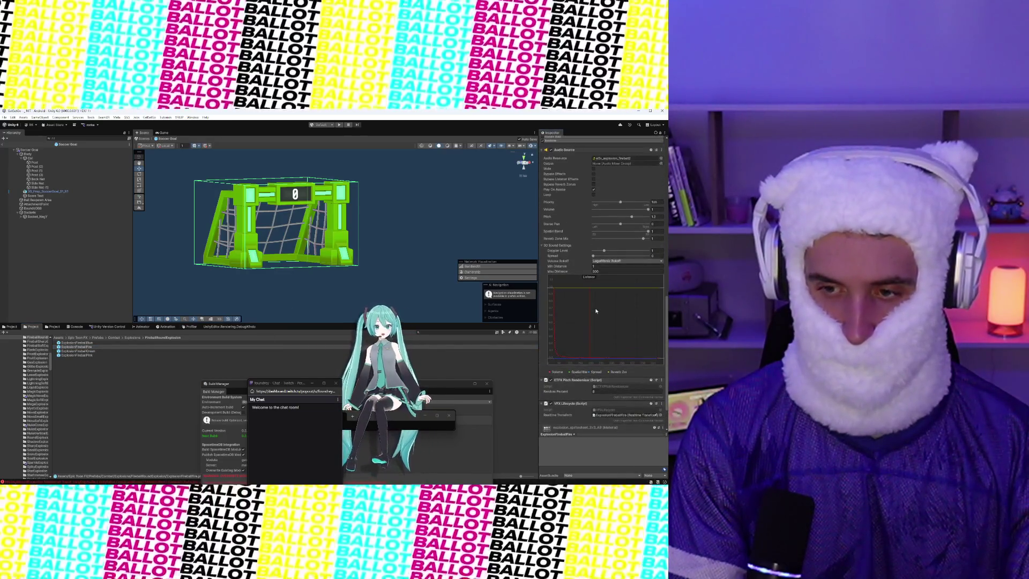
left_click_drag(604, 251, 576, 253)
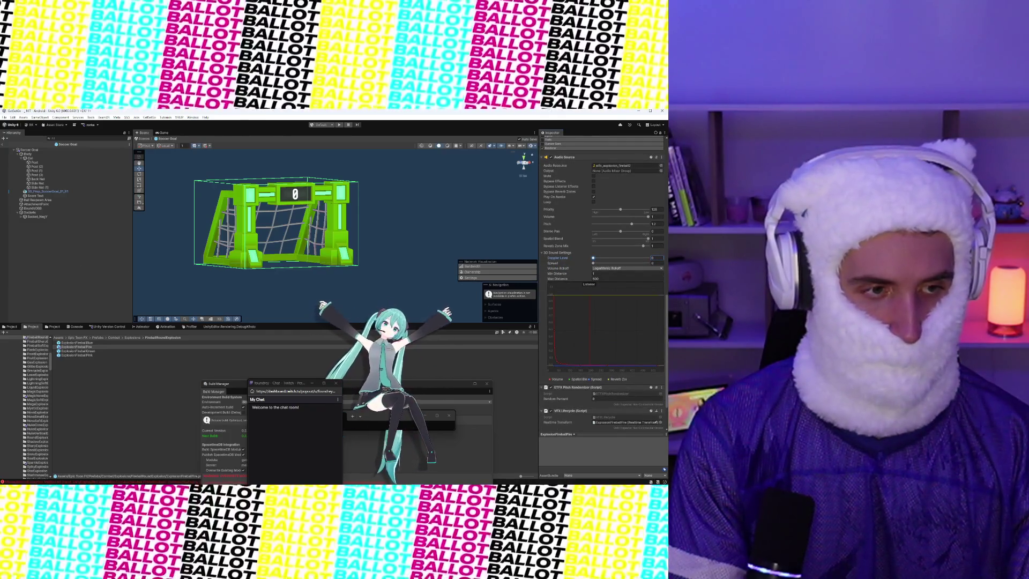
left_click(4, 145)
Filter the Project panel by searching for 'soccerGoal'
left_click(475, 333)
type("soccerGo")
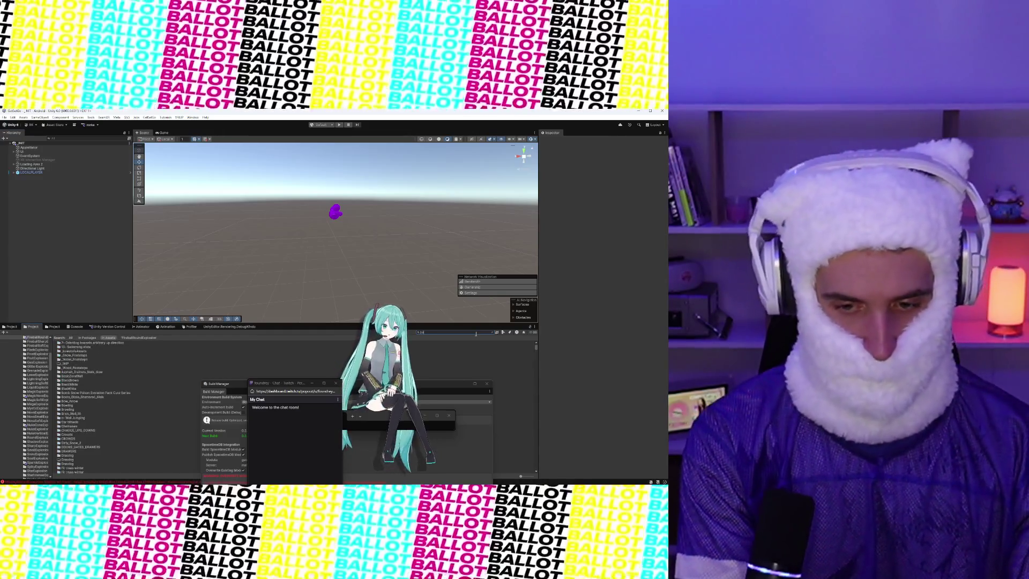
type("al")
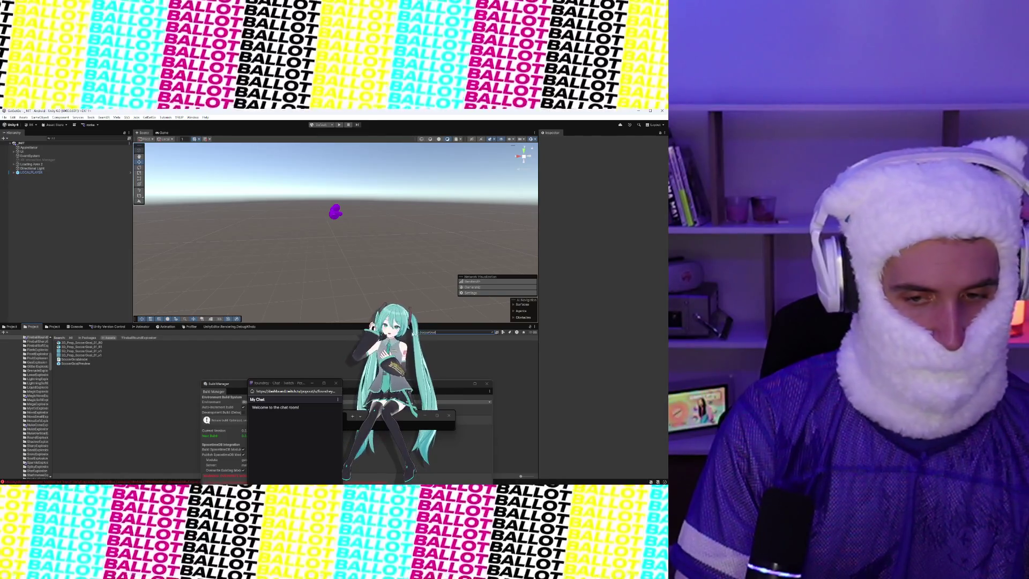
type("oc")
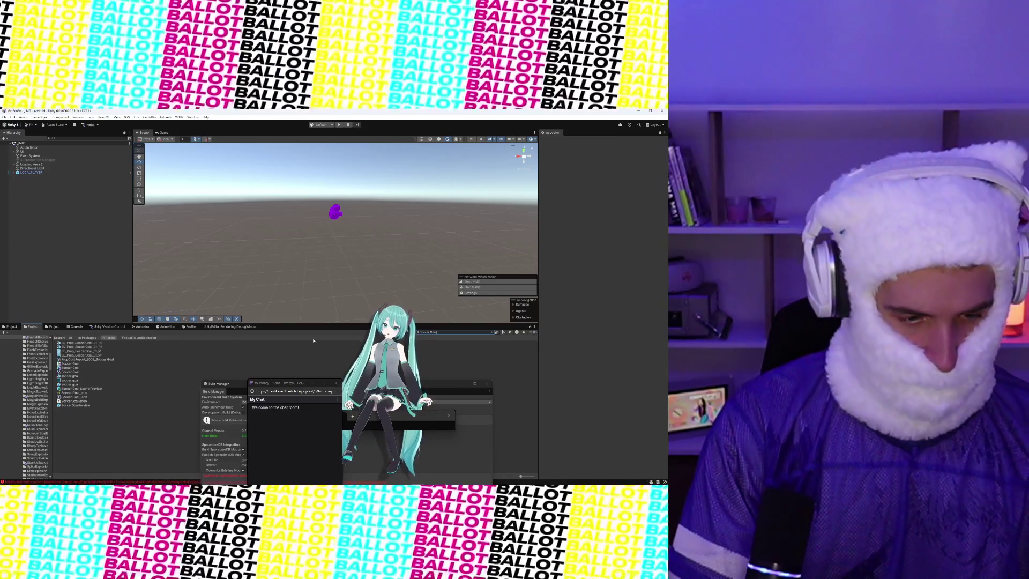
Open the Soccer Goal prefab and disable Box Collider on Post through Side Net (1)
double_click(72, 368)
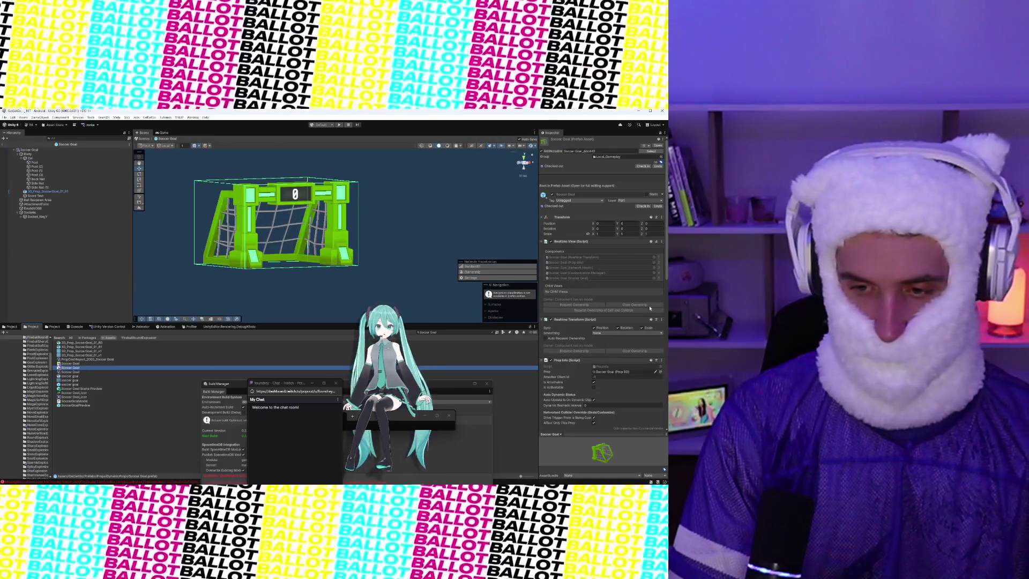
scroll(653, 310, "down", 8)
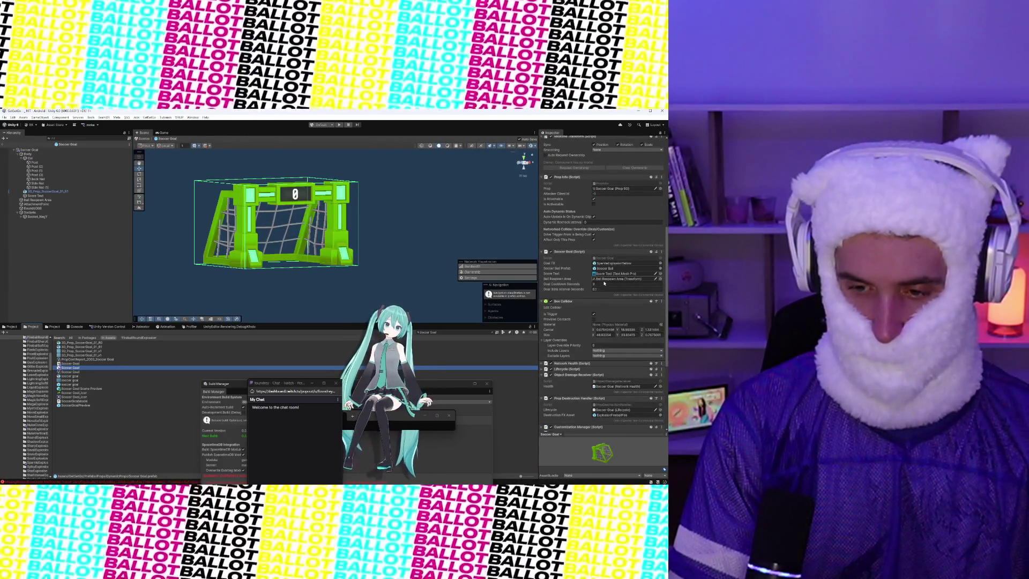
scroll(604, 281, "down", 5)
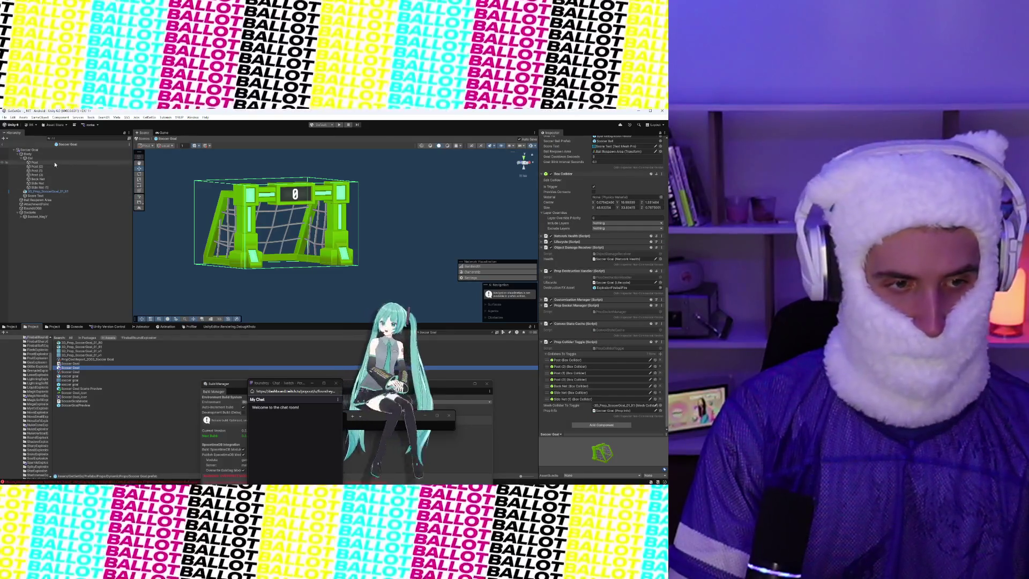
left_click(35, 162)
left_click(50, 188, "shift")
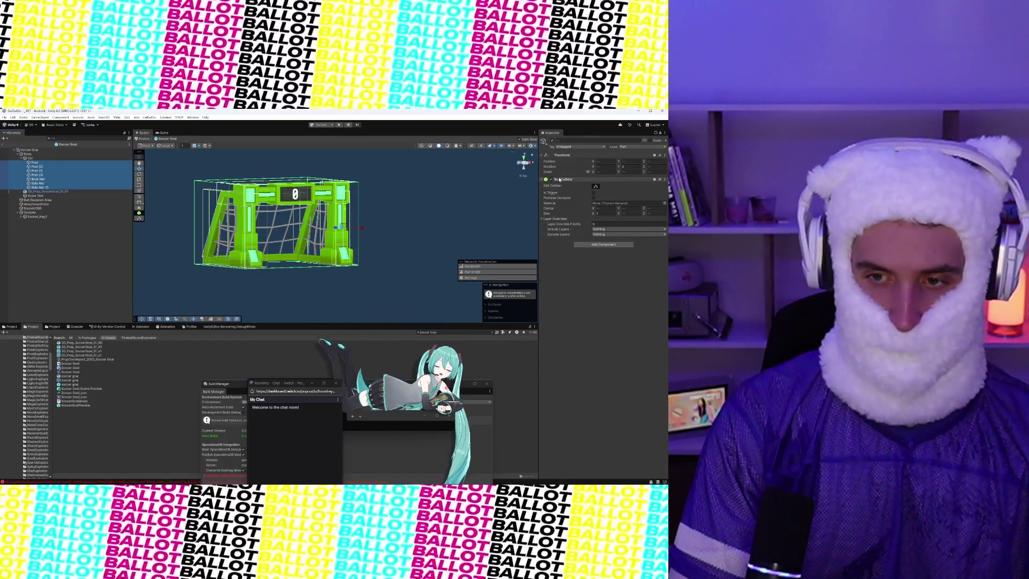
left_click(552, 179)
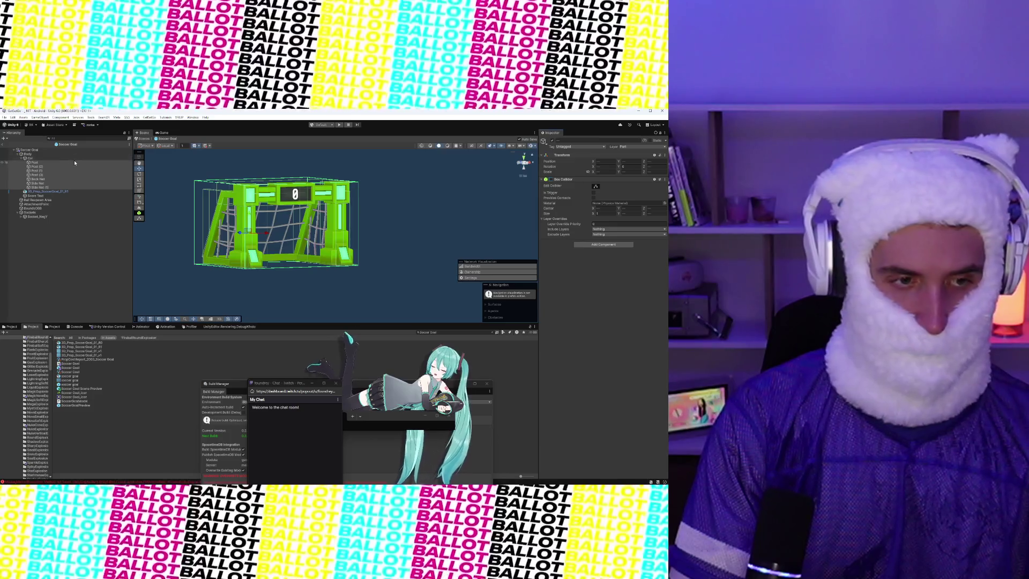
Parent the Post through Side Net (1) objects under Col in the Hierarchy
left_click(32, 158)
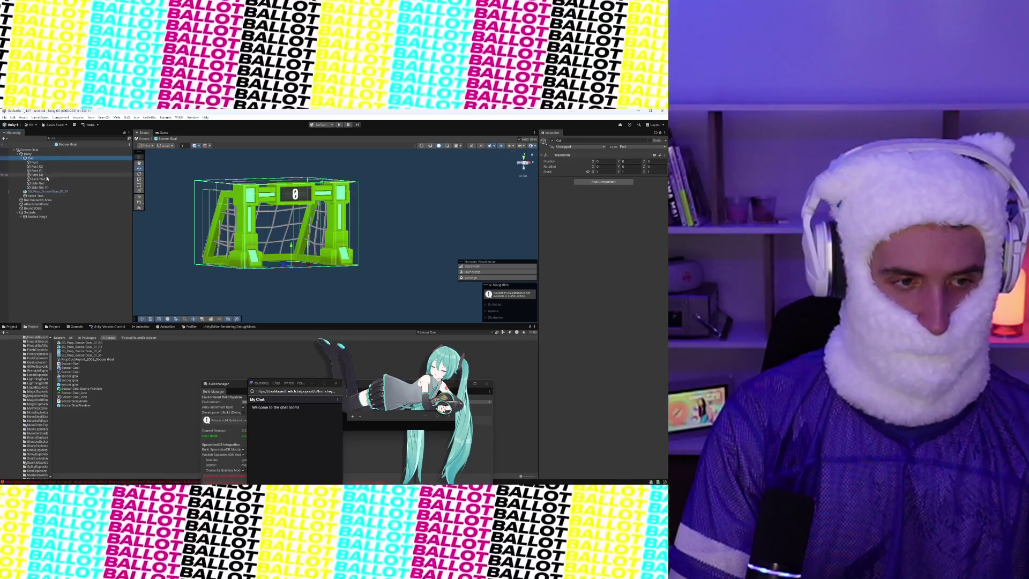
left_click(33, 163)
left_click(38, 187, "shift")
left_click_drag(34, 164, 33, 159)
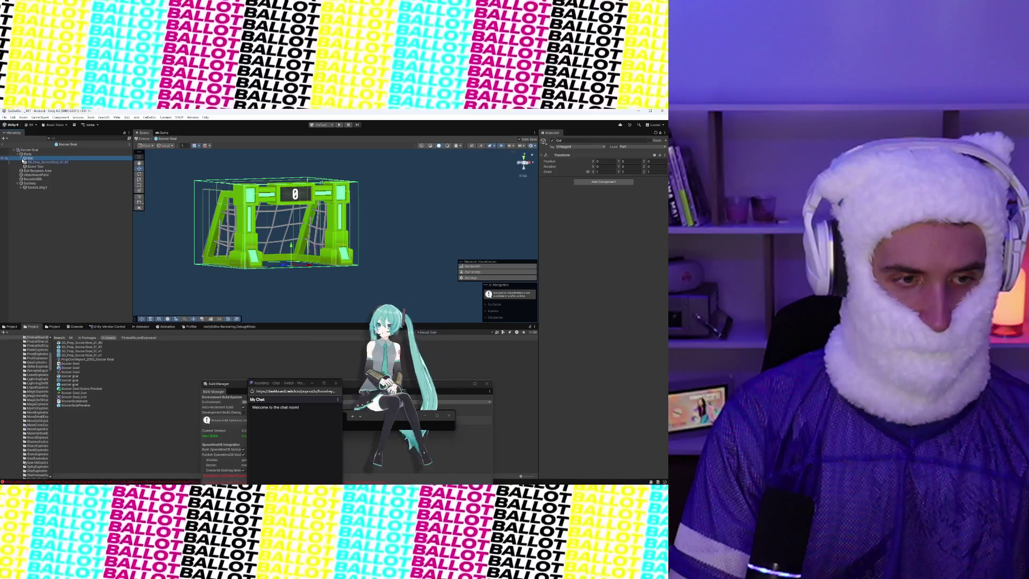
Put 3D_Prop_SoccerGoal_01_R1 on the Part layer
left_click(39, 161)
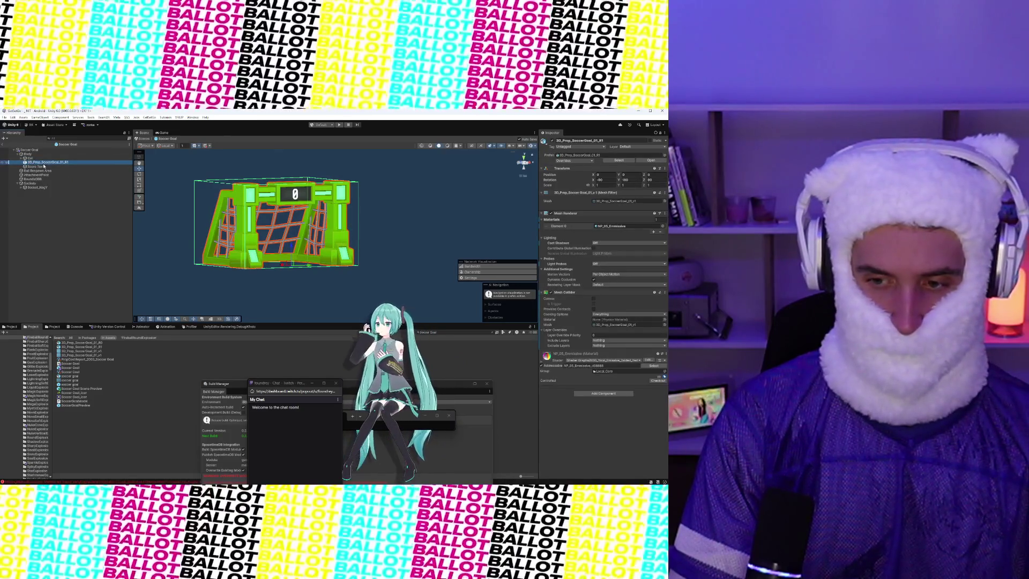
left_click(239, 169)
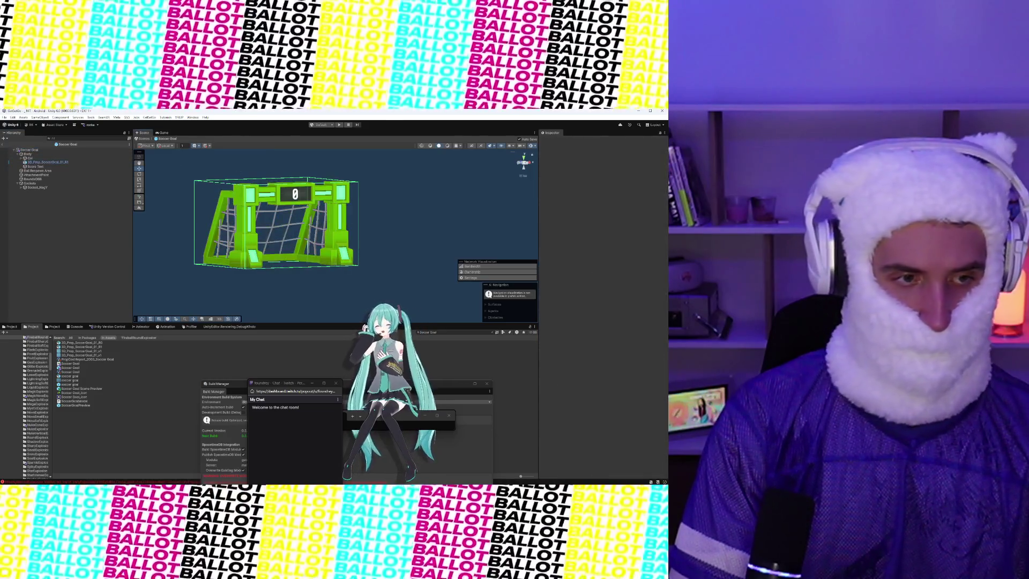
left_click_drag(290, 169, 139, 170)
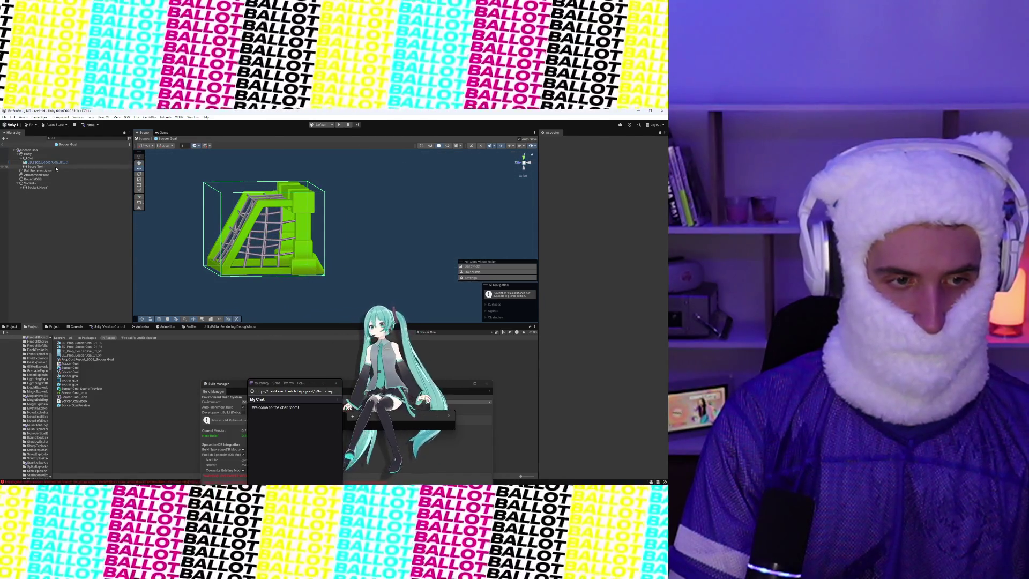
left_click(50, 162)
left_click(640, 146)
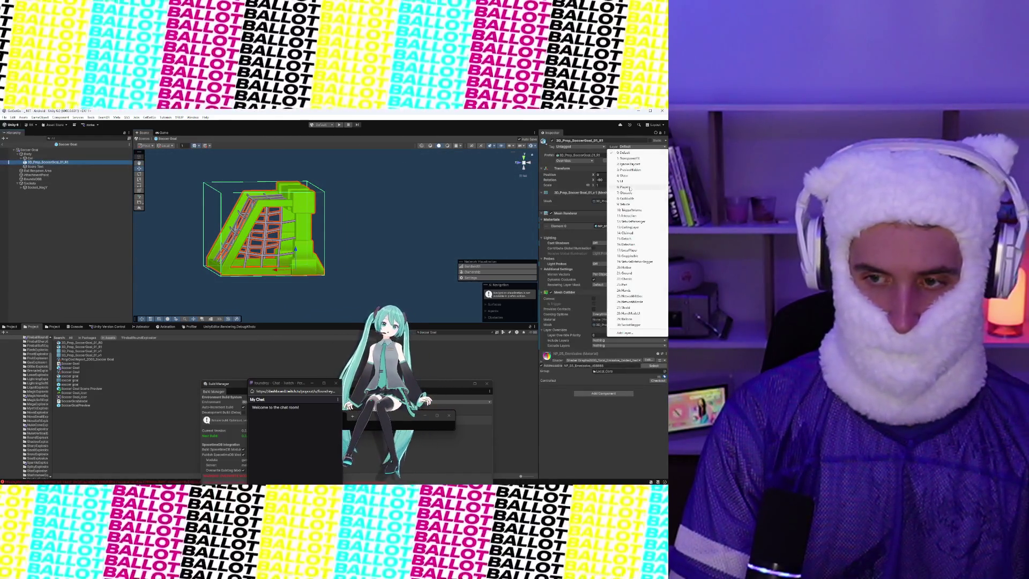
left_click(637, 285)
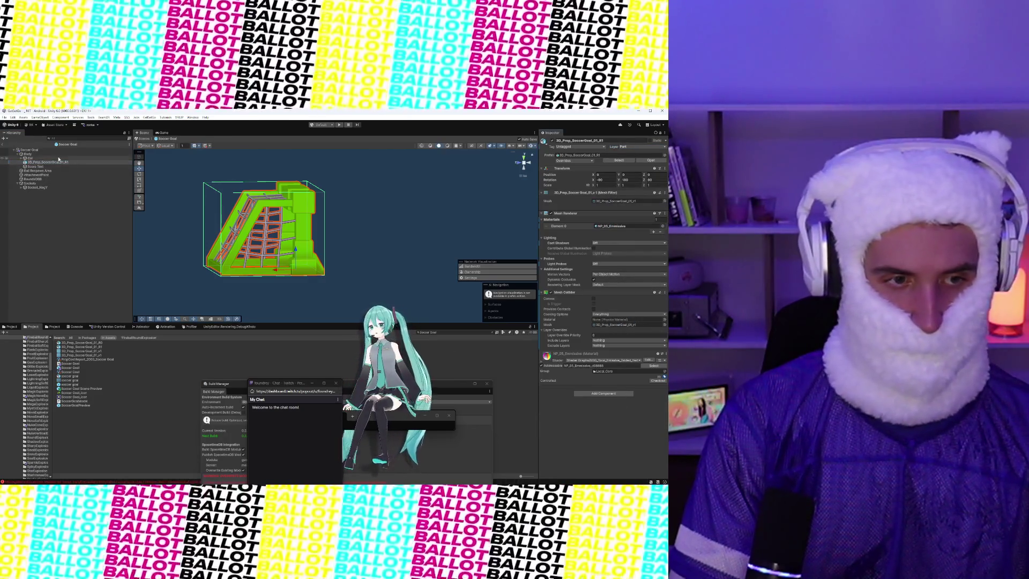
Check the goal's Body and nearby objects from several angles, then exit prefab mode
left_click(35, 155)
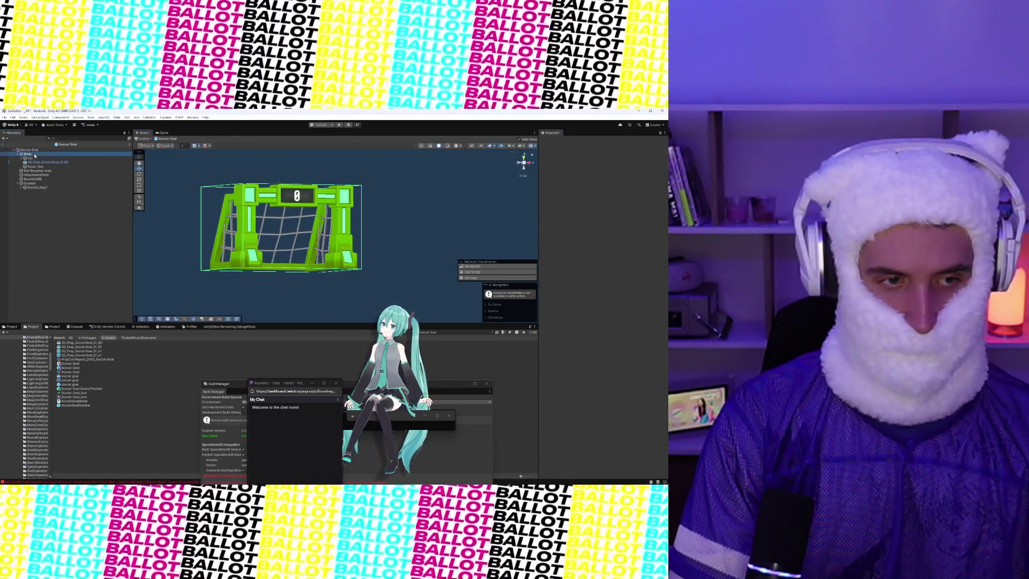
mouse_move(238, 173)
left_mouse_down()
mouse_move(225, 174)
mouse_move(252, 174)
mouse_move(204, 176)
left_mouse_up()
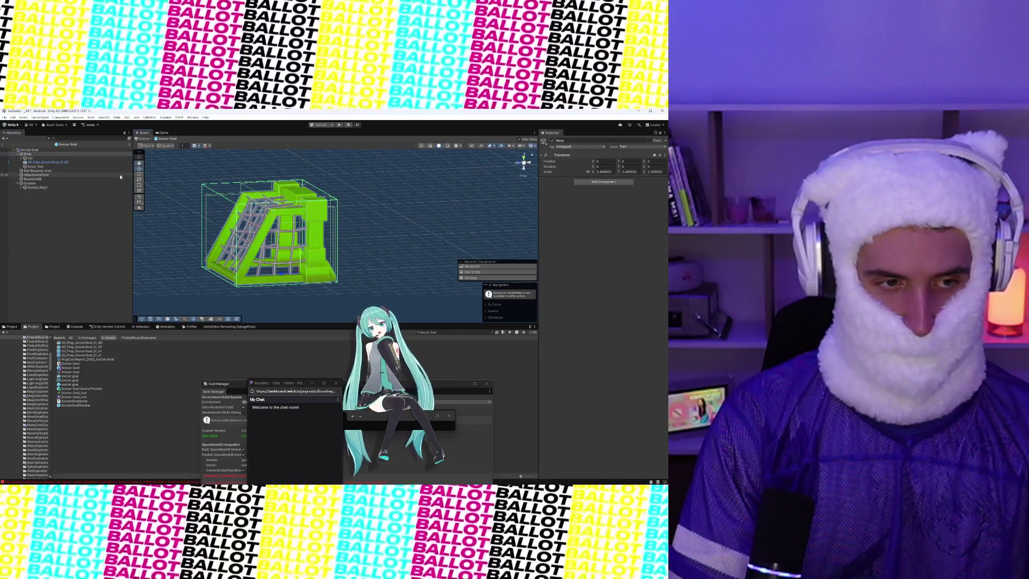
left_click(80, 166)
left_click(339, 173)
left_click_drag(339, 173, 257, 174)
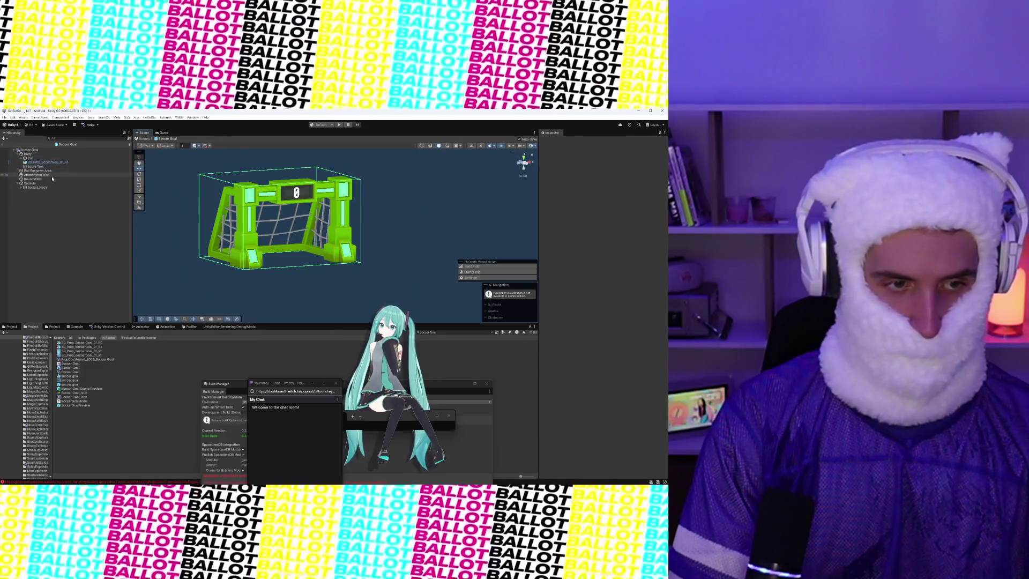
left_click(16, 150)
left_click(2, 145)
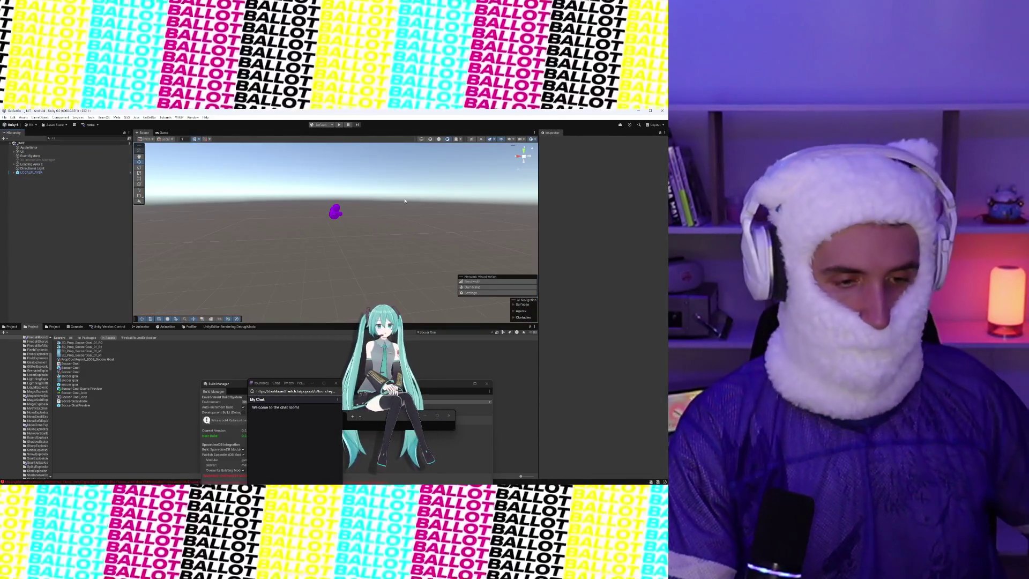
Check in the Pending Changes from the Unity Version Control tab
left_click(107, 326)
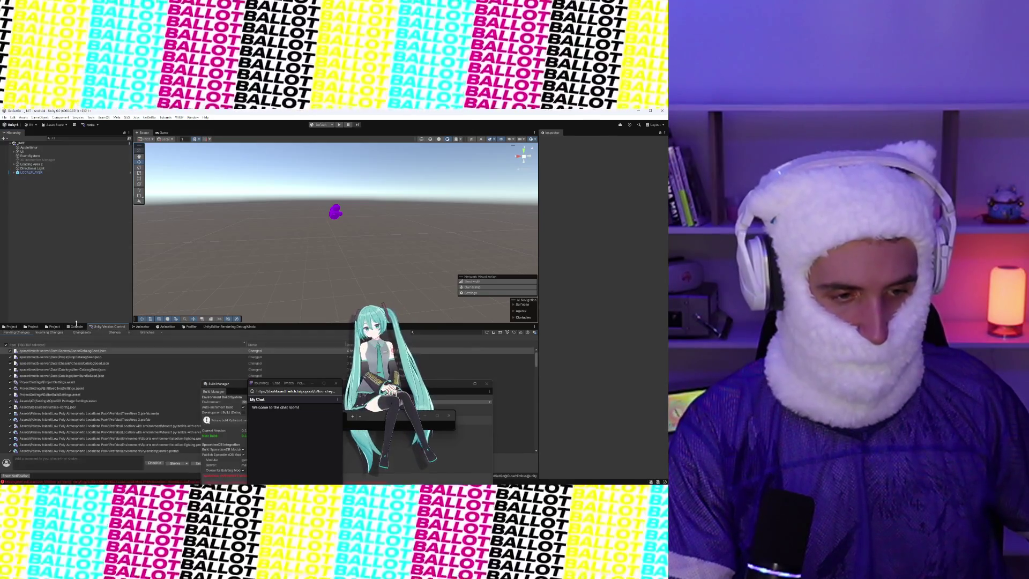
left_click(152, 462)
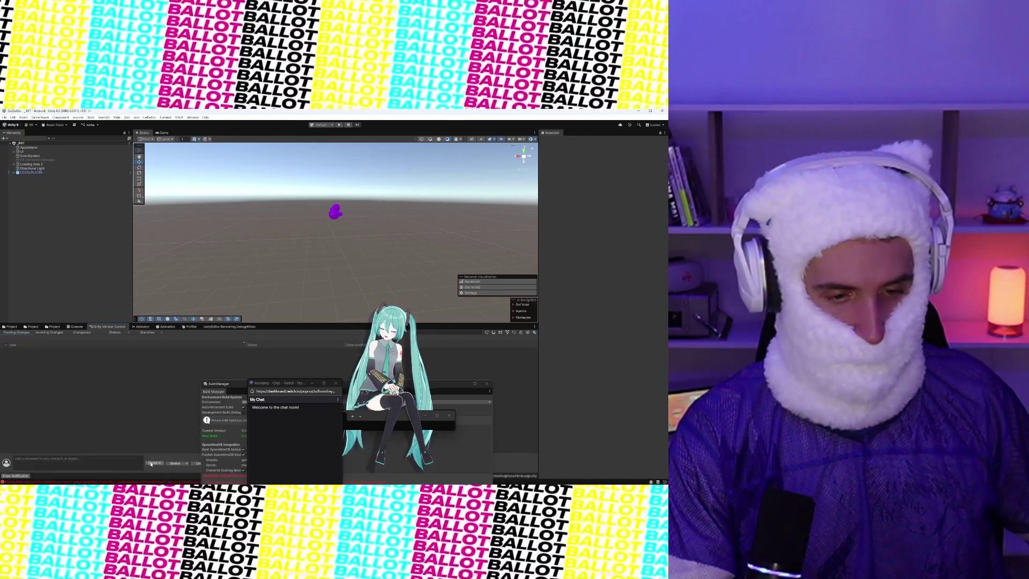
mouse_move(213, 478)
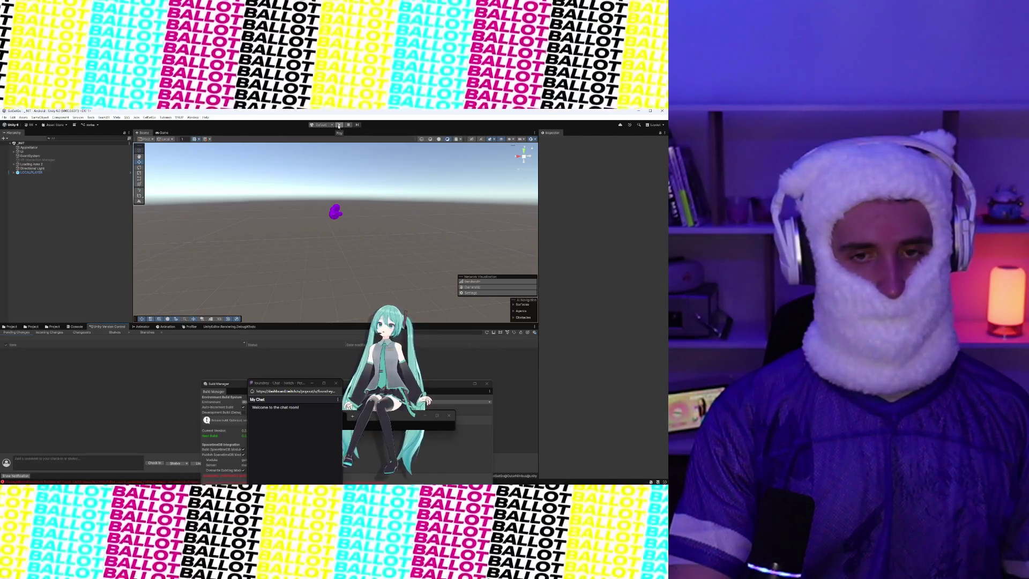
left_click(338, 125)
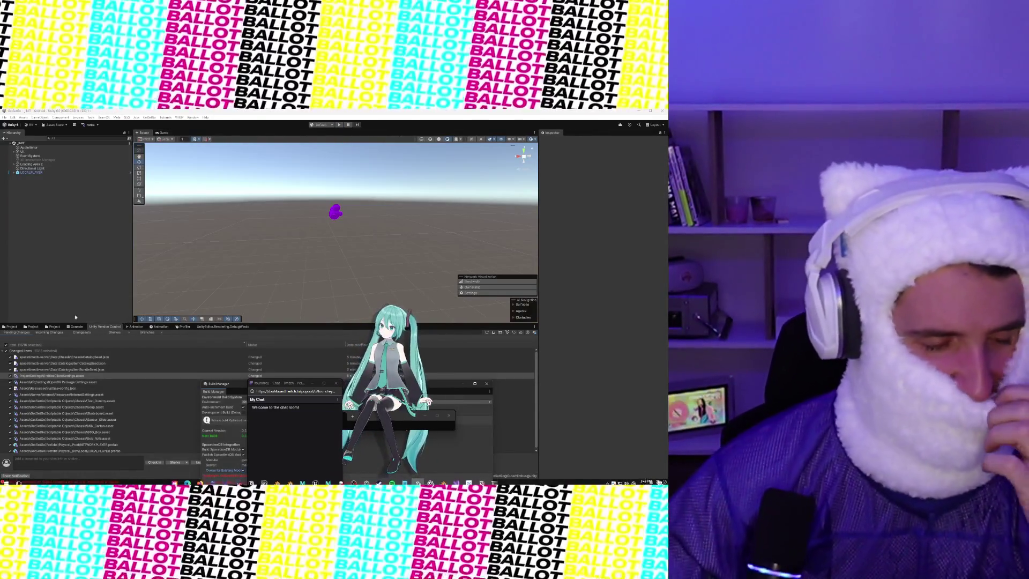
Search the Project assets for 'Character', then 'oldChara', to find the controller scripts
left_click(11, 326)
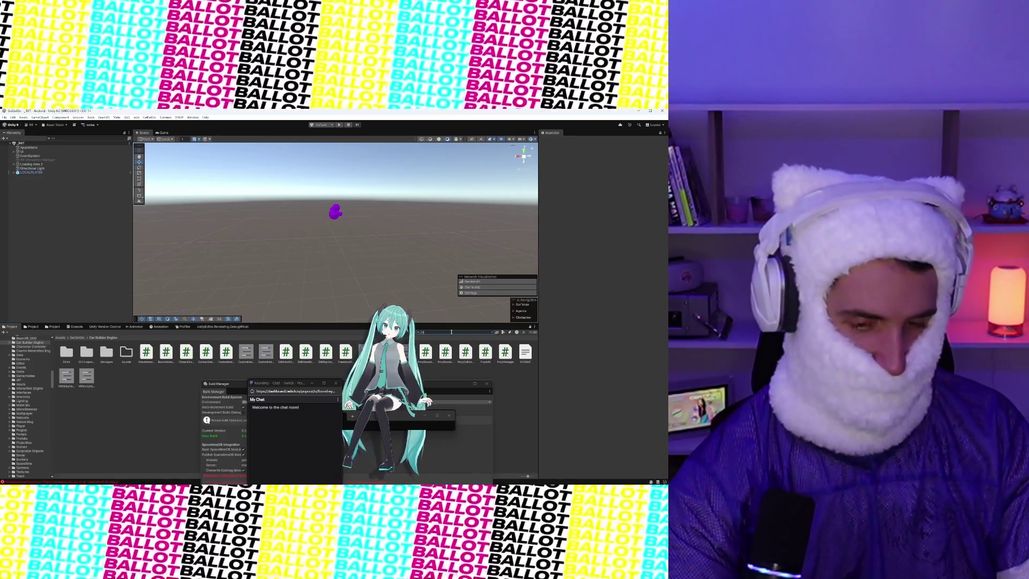
type("Character")
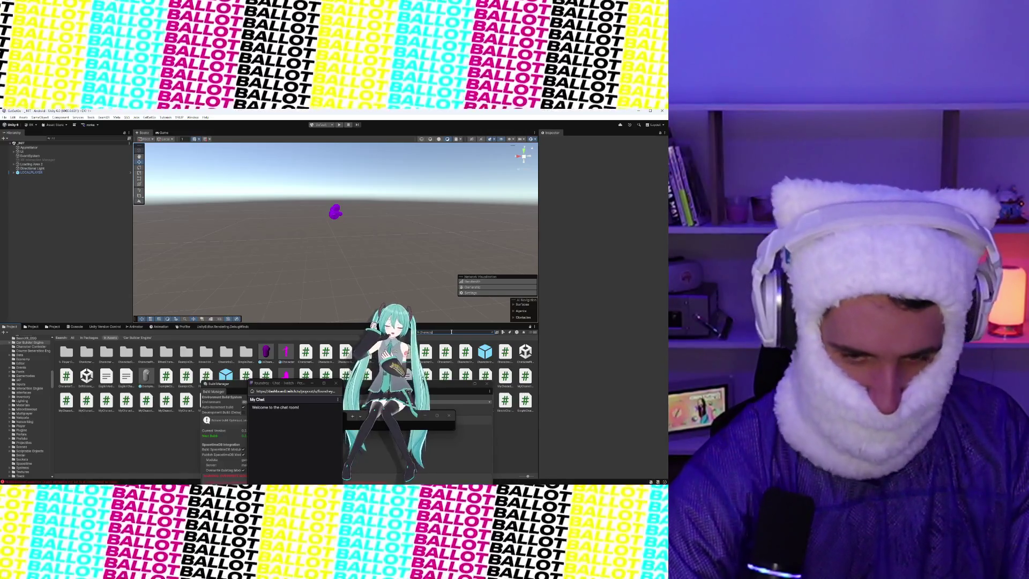
type("old")
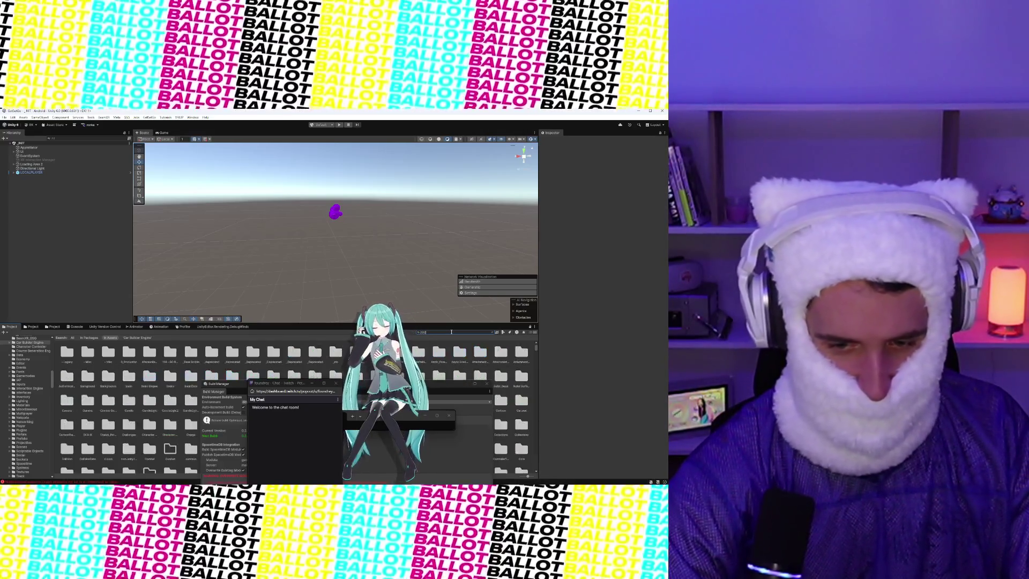
type("Chara")
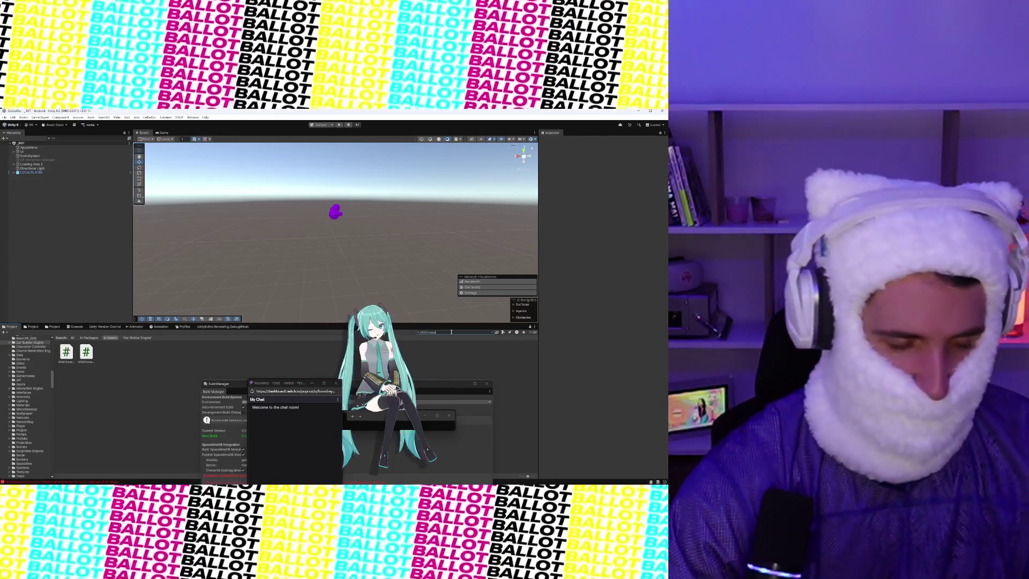
Compare the Character Controller and Interaction Engine GSG controller scripts in the Inspector
left_click(65, 352)
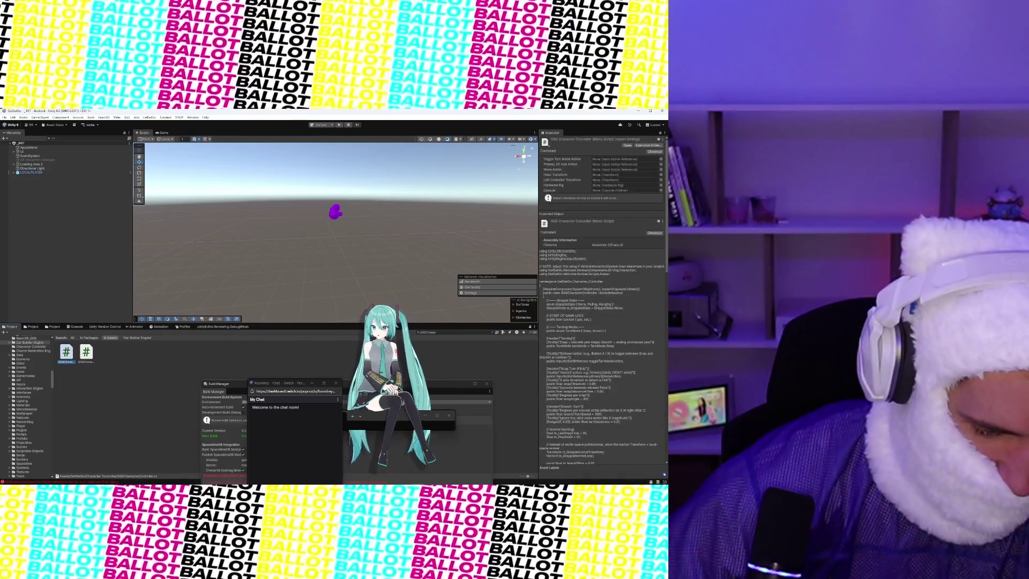
left_click(85, 352)
left_click(70, 352)
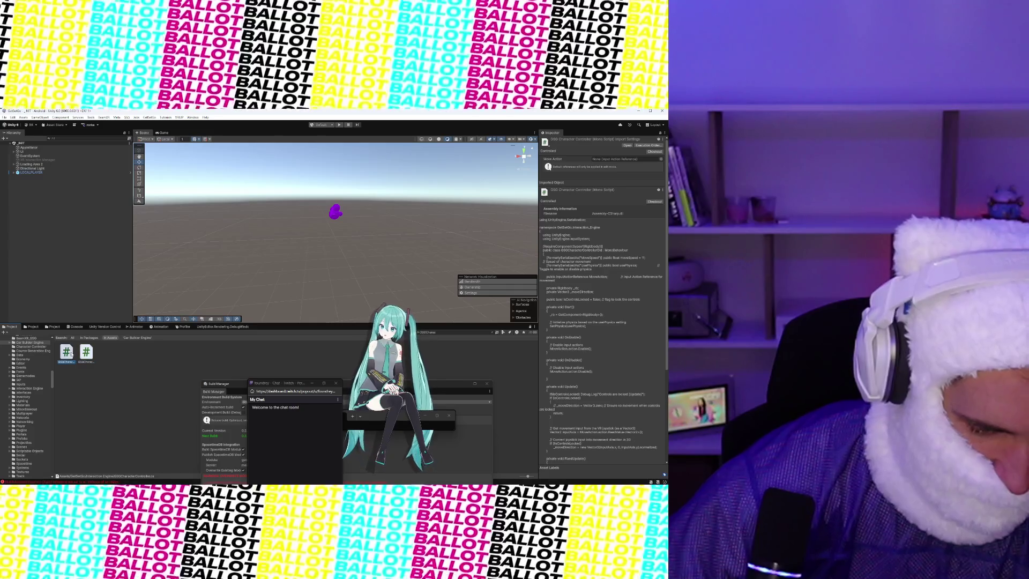
left_click(85, 352)
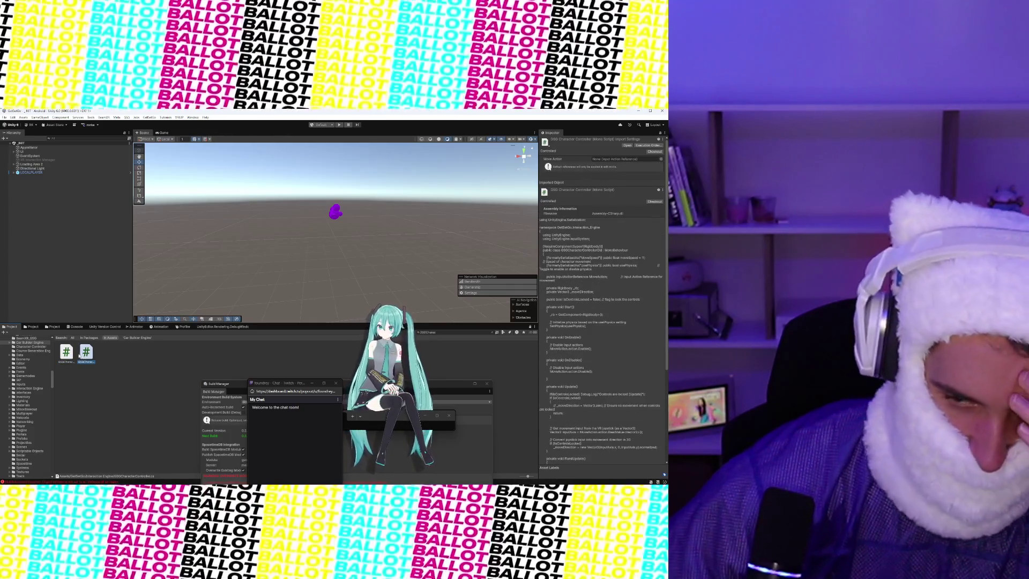
left_click(74, 355)
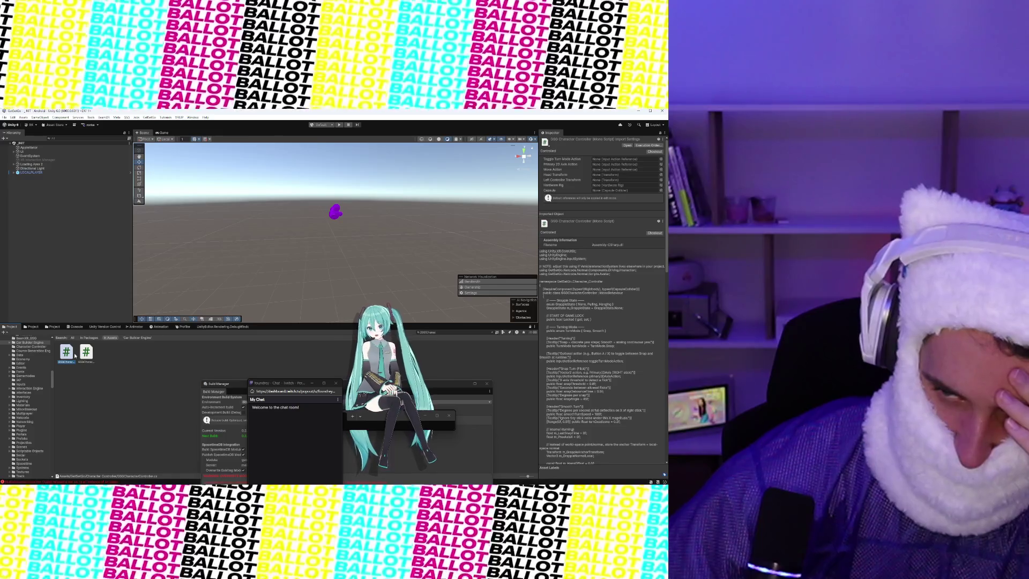
left_click(86, 353)
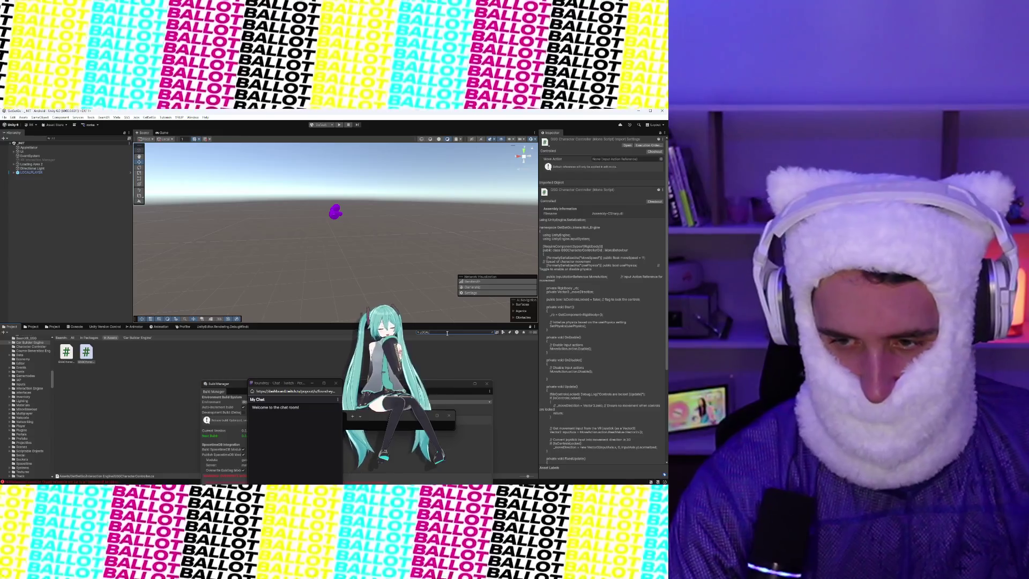
Search for 'PLAYER' and open the LOCALPLAYER prefab in Prefab Mode
type("PLAYER")
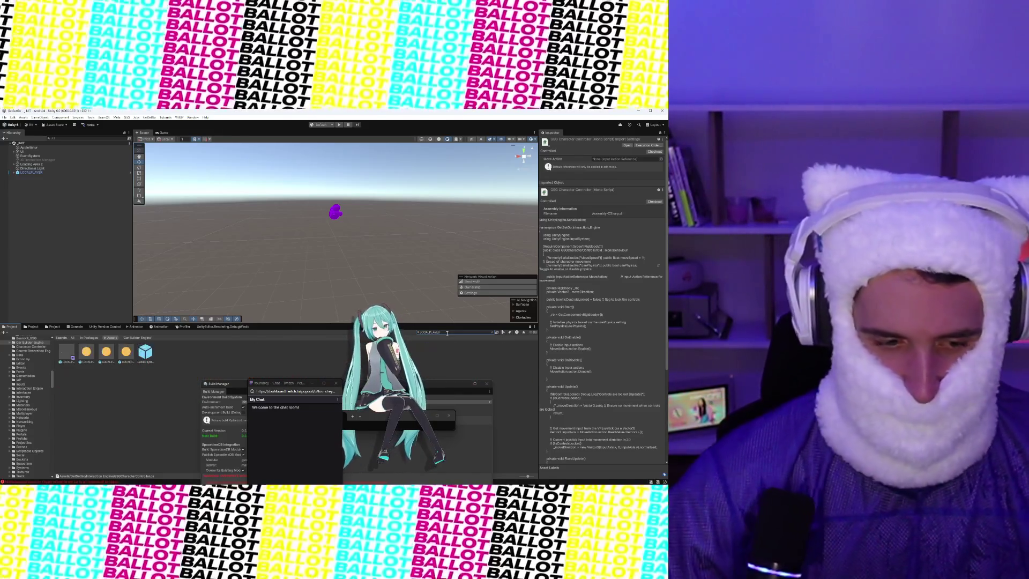
left_click(145, 352)
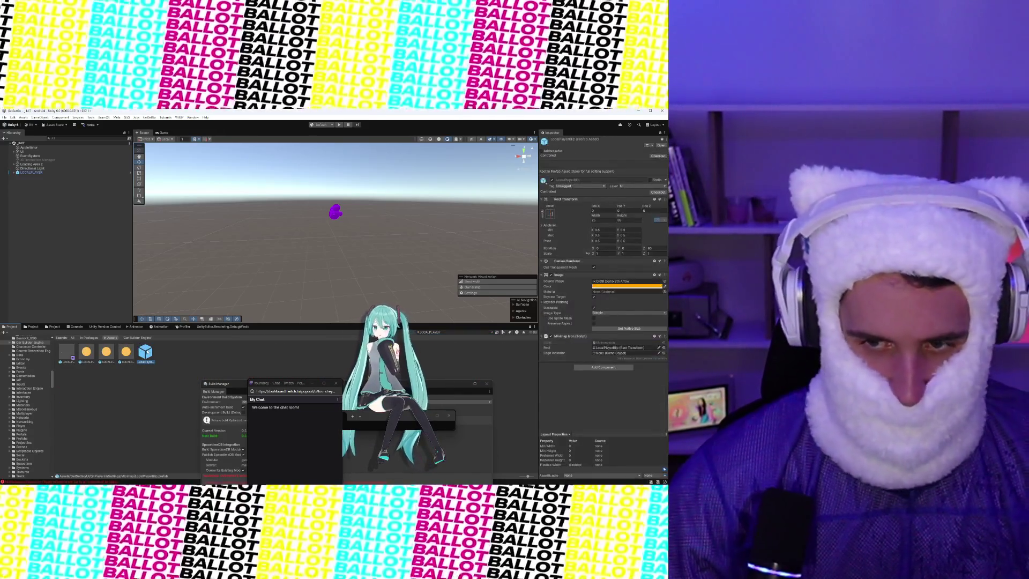
left_click(64, 353)
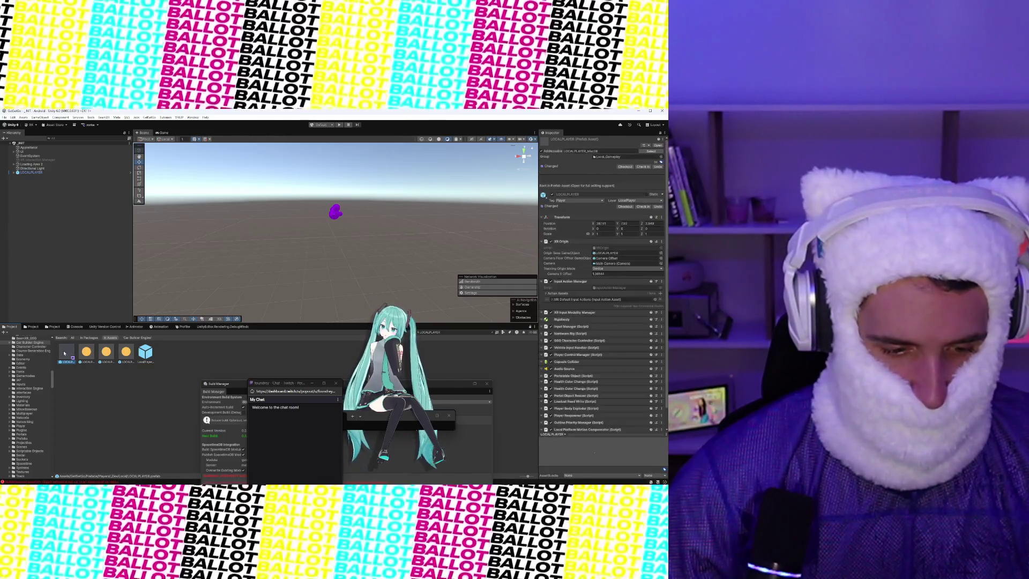
double_click(73, 353)
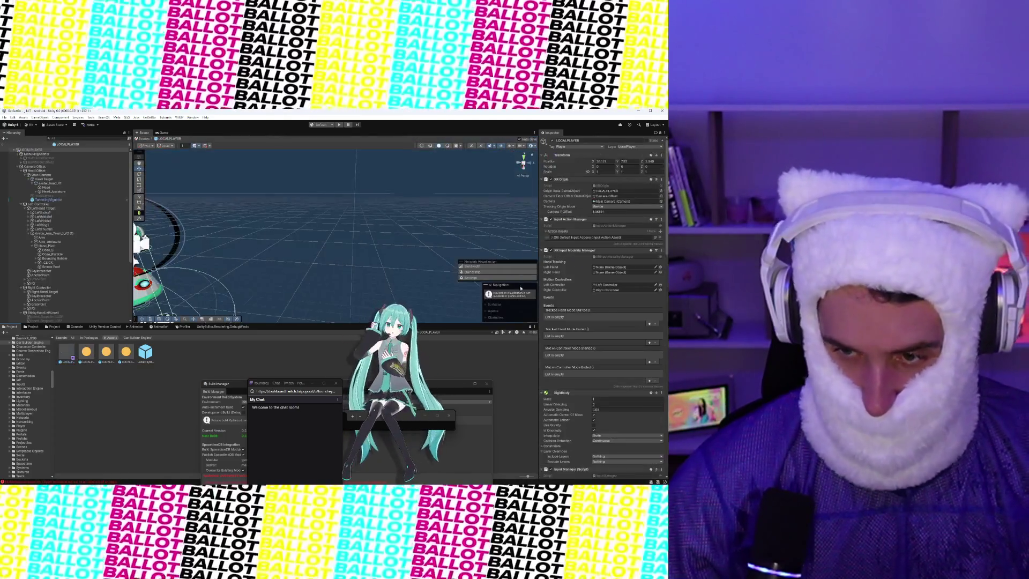
Open the GSG Character Controller script via the component's Edit Script menu
scroll(606, 316, "down", 10)
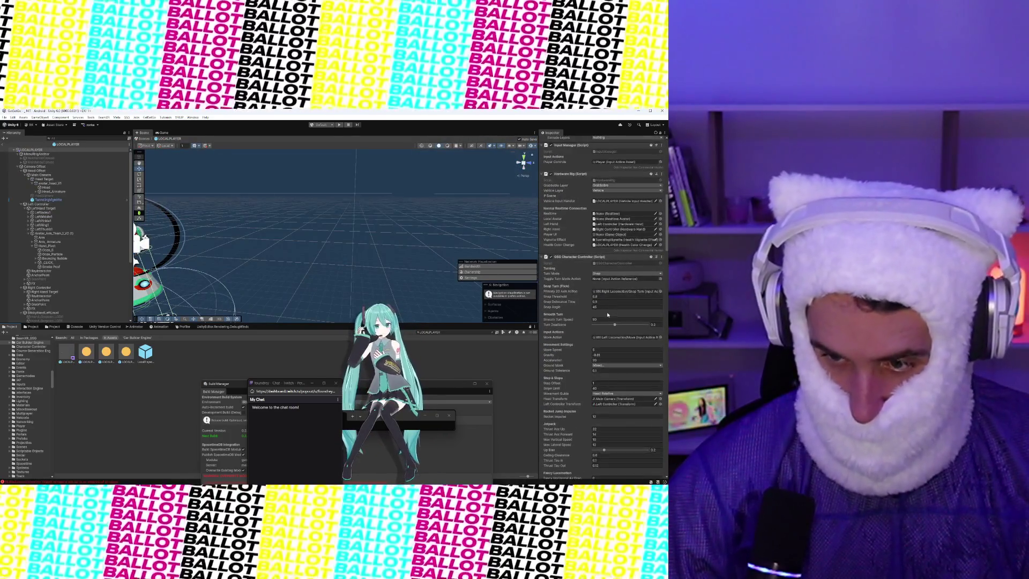
left_click(658, 259)
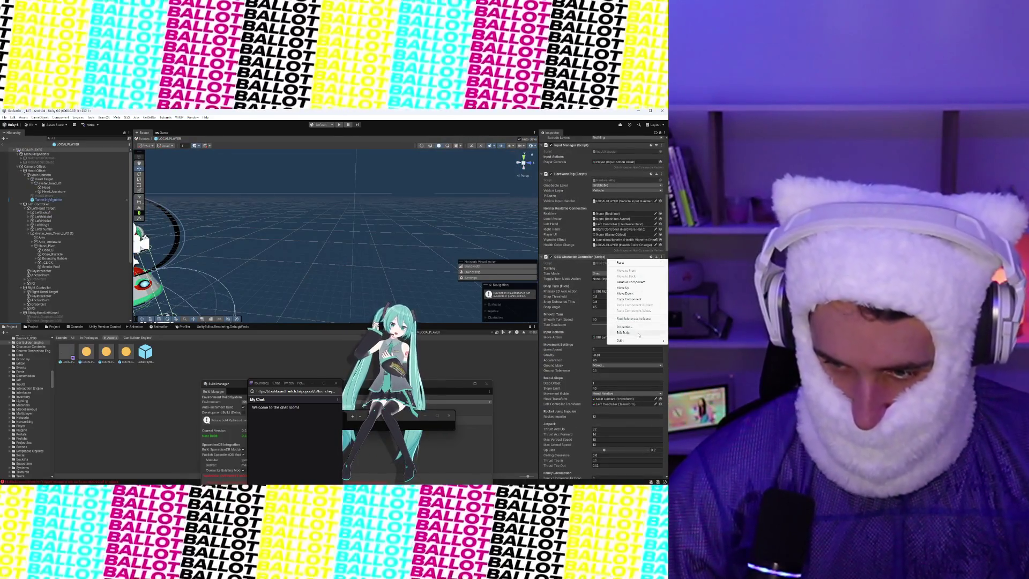
left_click(638, 335)
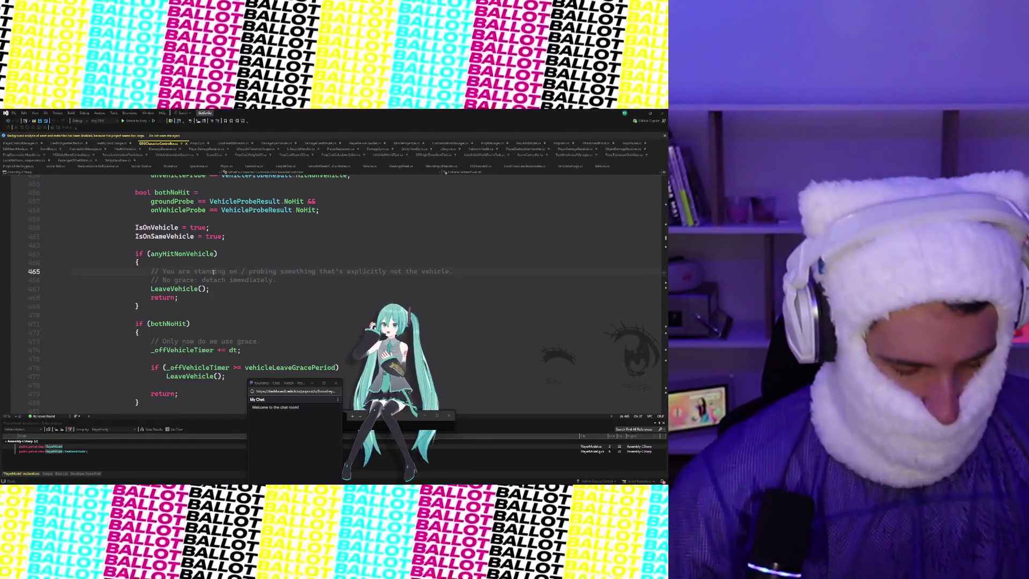
left_click(213, 272)
mouse_move(219, 482)
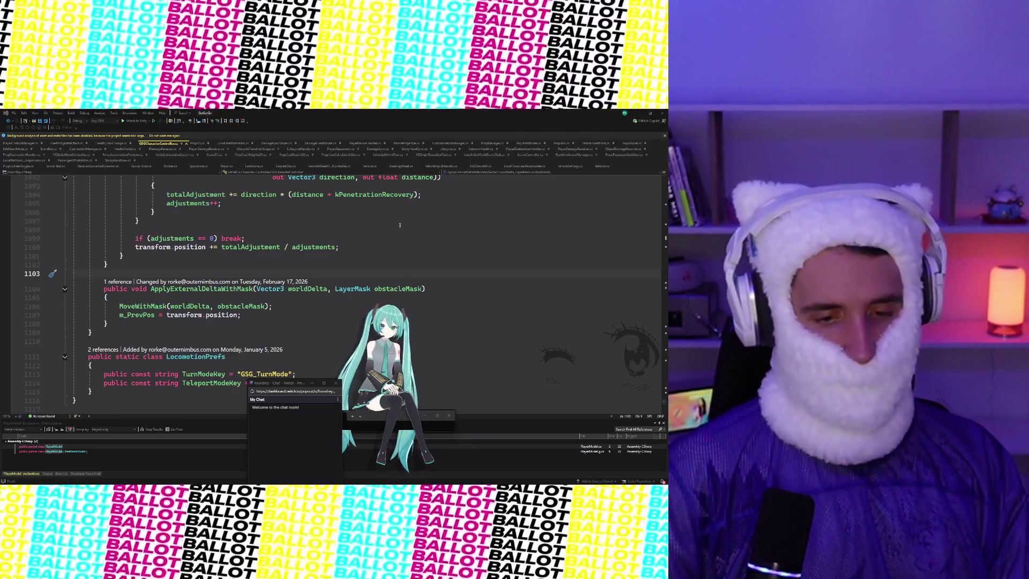
scroll(401, 233, "up", 10)
scroll(401, 232, "up", 20)
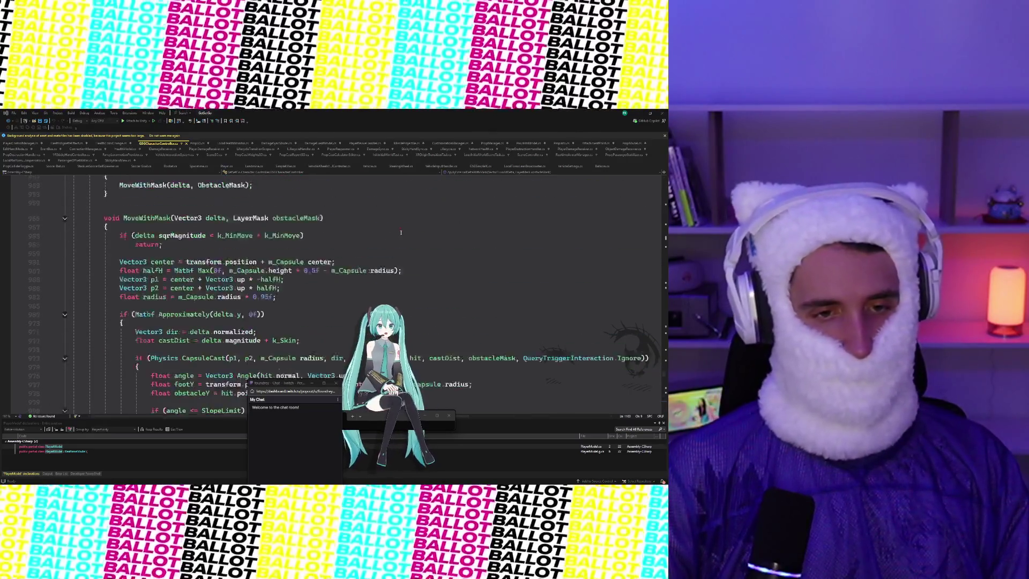
scroll(400, 233, "up", 20)
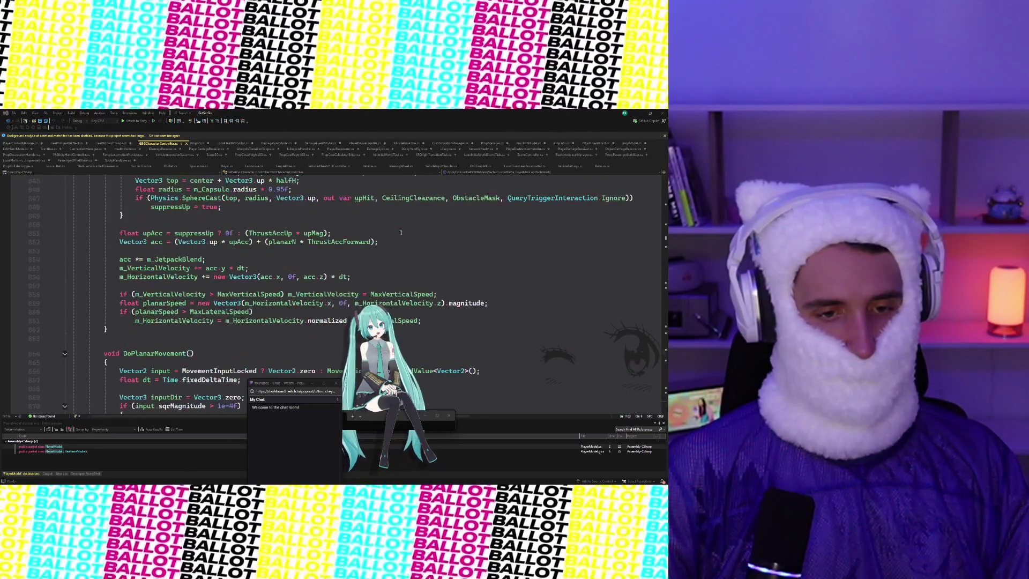
scroll(400, 233, "up", 12)
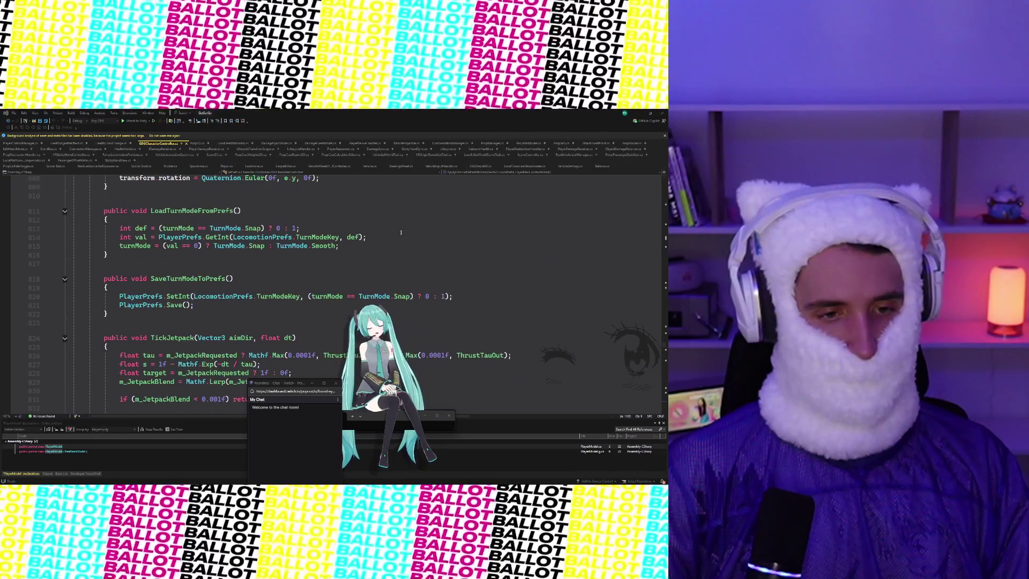
scroll(401, 232, "up", 20)
scroll(401, 233, "up", 20)
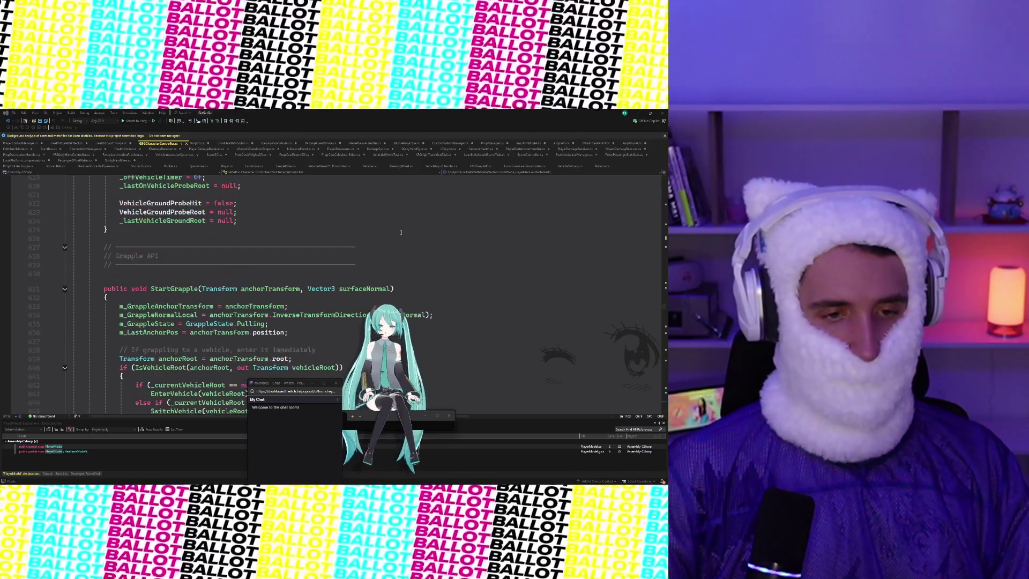
scroll(400, 233, "up", 20)
scroll(400, 233, "up", 20)
scroll(401, 232, "up", 20)
scroll(401, 233, "up", 20)
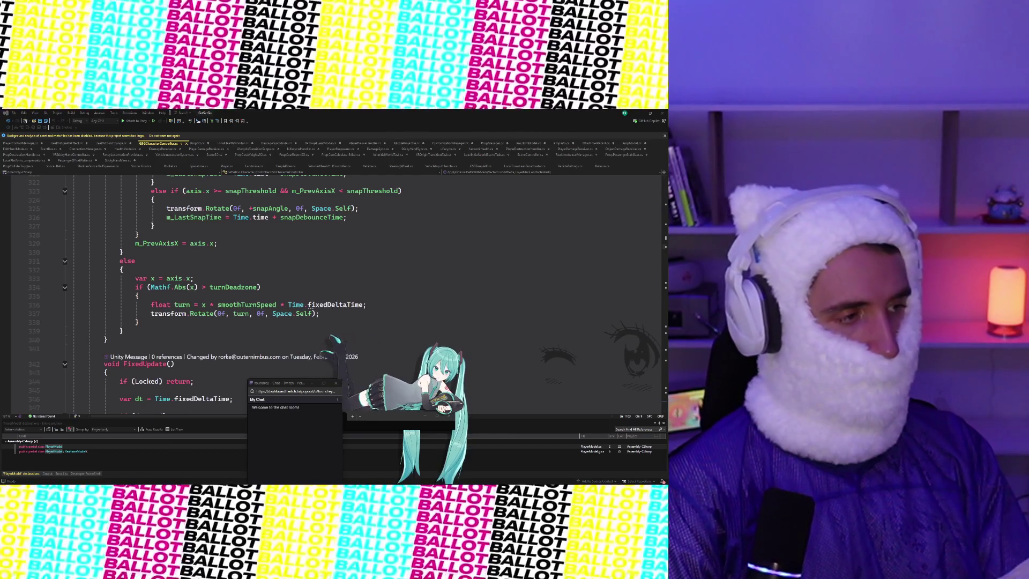
Find VRStickyHandController.cs with Code Search, open it and jump to the file's end
left_click(402, 223)
key("ctrl+t")
type("StadiumSocc")
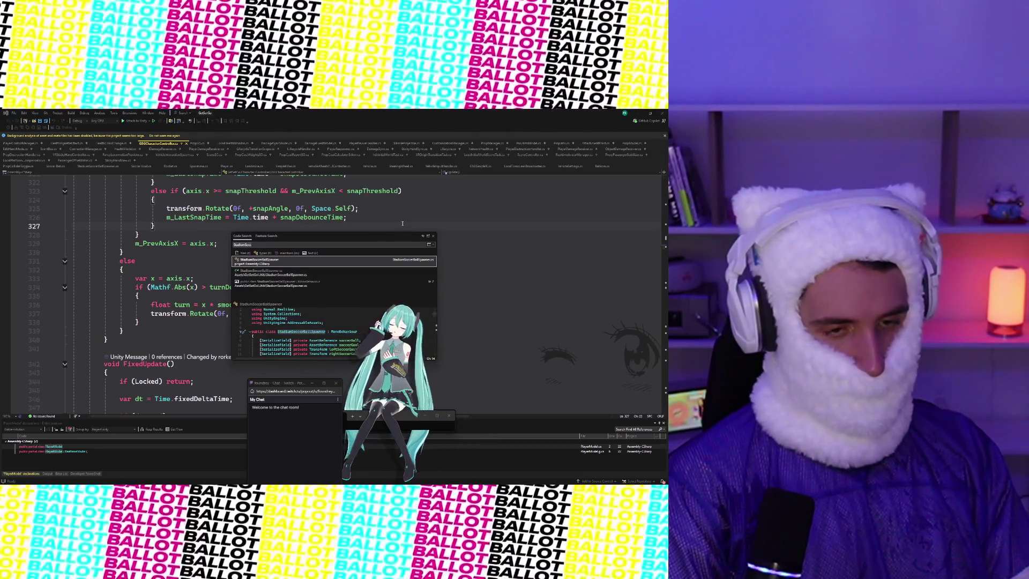
key("ctrl+a")
type("VRStickyh")
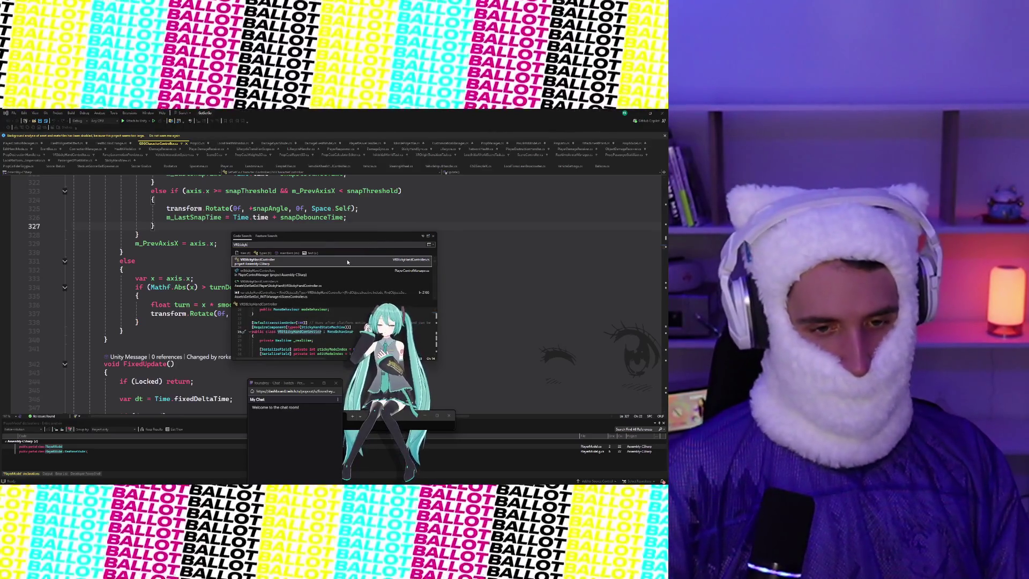
left_click(347, 262)
key("ctrl+End")
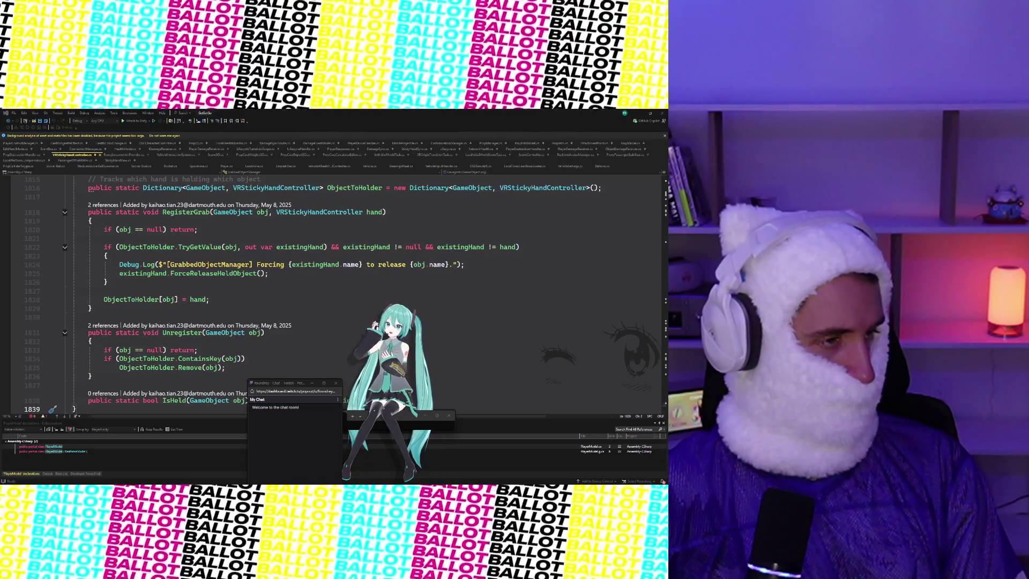
Open GSGCharacterController.cs and scroll through the turning settings to the snapThreshold line
left_click(156, 264)
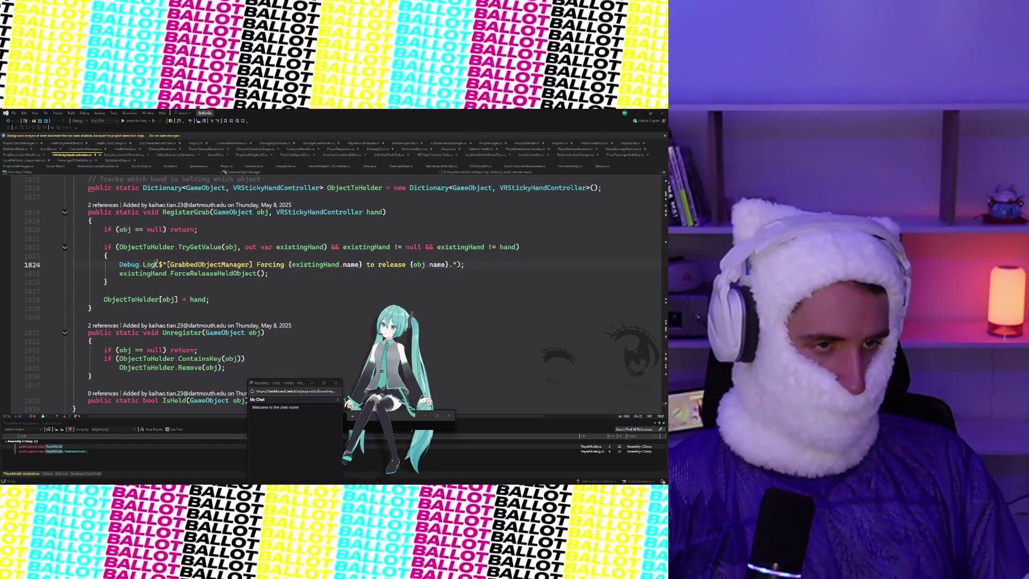
key("ctrl+t")
type("G")
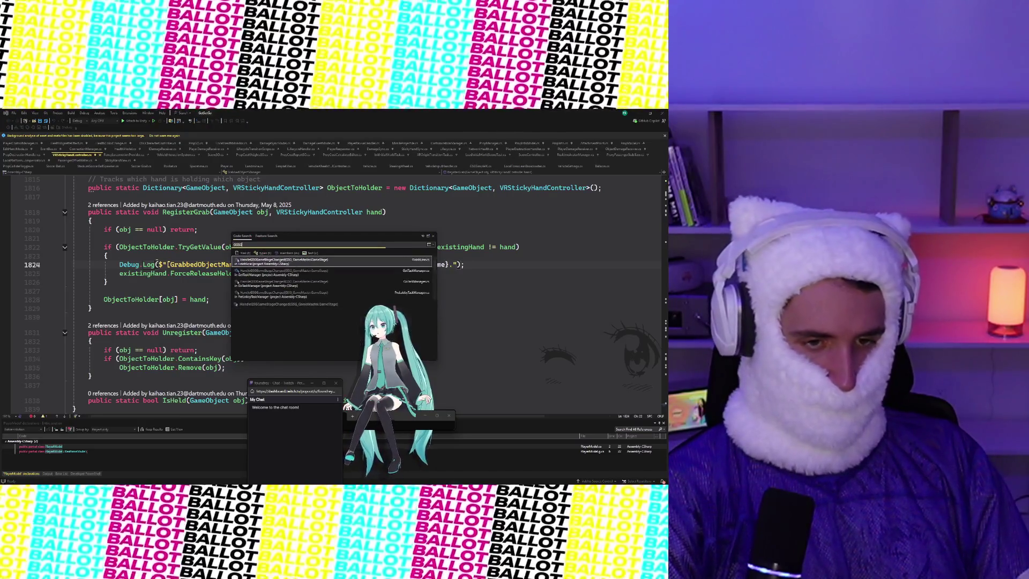
type("GSChara")
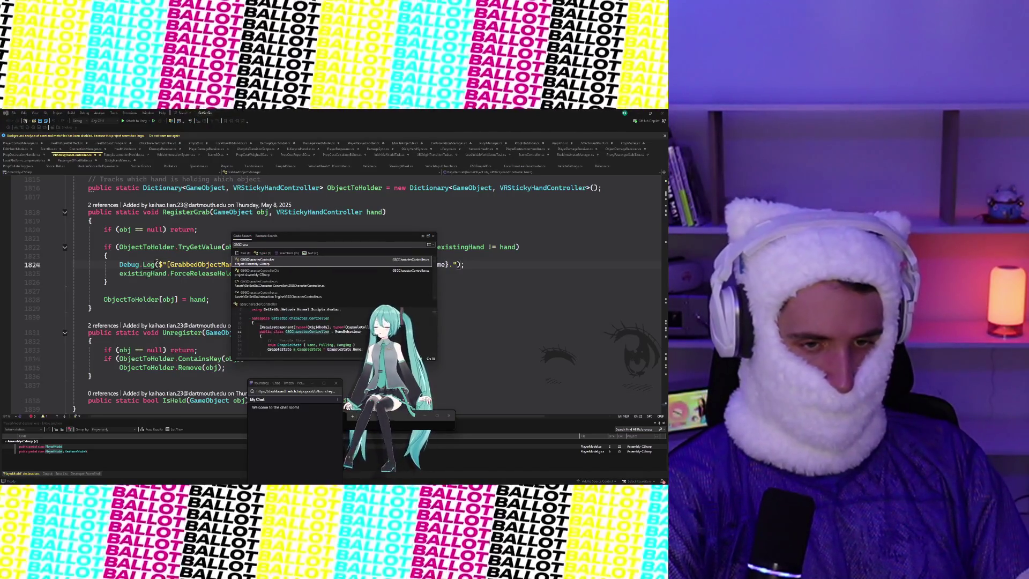
key("Return")
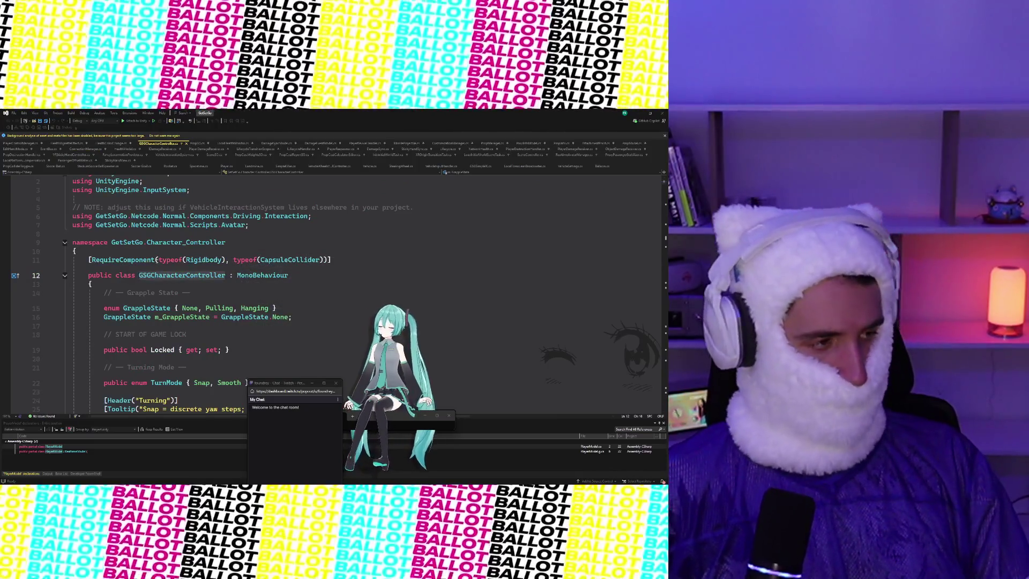
scroll(274, 259, "down", 5)
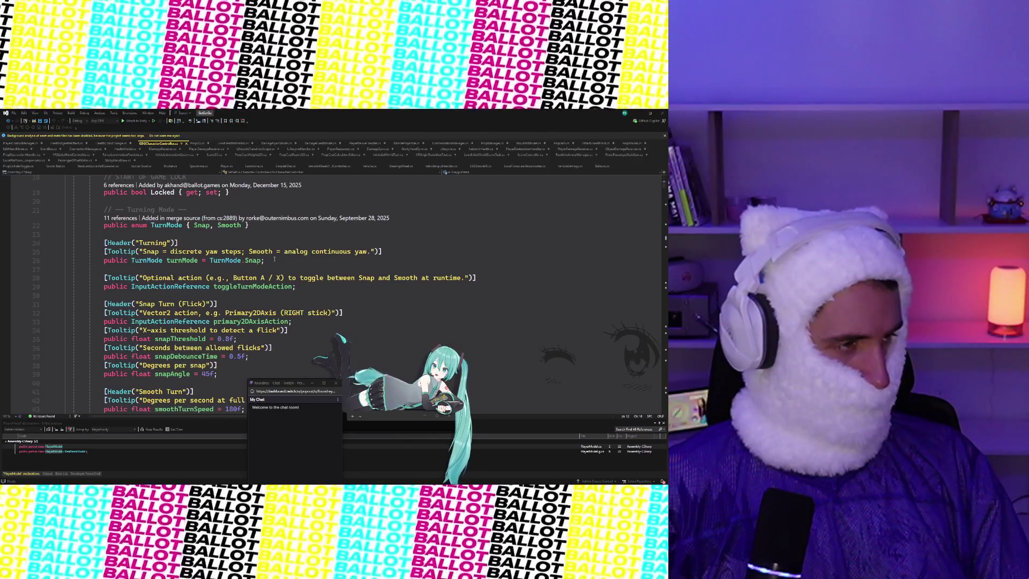
scroll(273, 259, "down", 2)
scroll(275, 259, "down", 1)
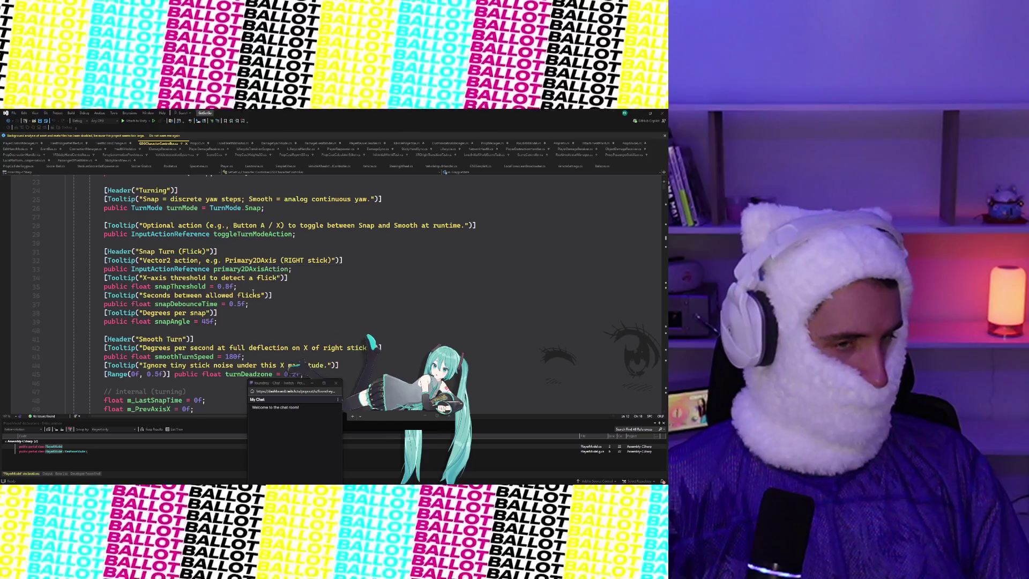
left_click(252, 288)
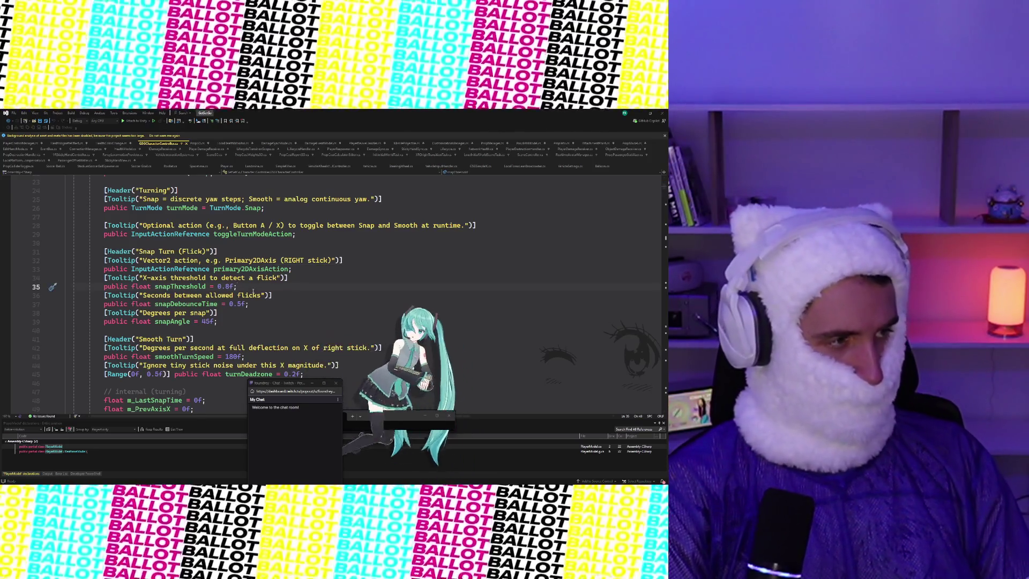
Find 'if (!grappleIsOnVehicle)' and jump to its second match near line 682
key("ctrl+f")
type("OnIn")
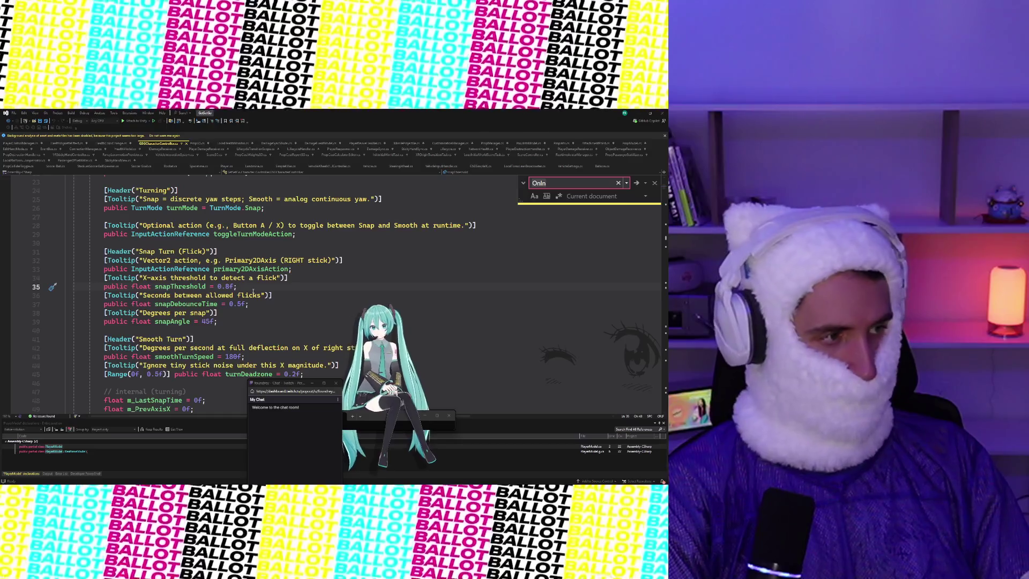
key("BackSpace")
key("BackSpace")
key("BackSpace")
type("I")
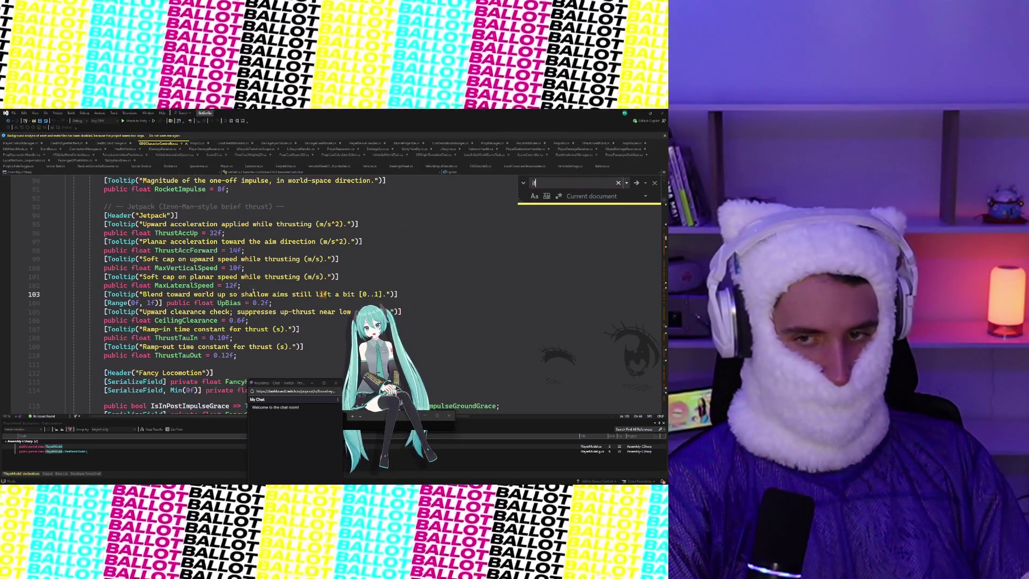
type("f(!grapple")
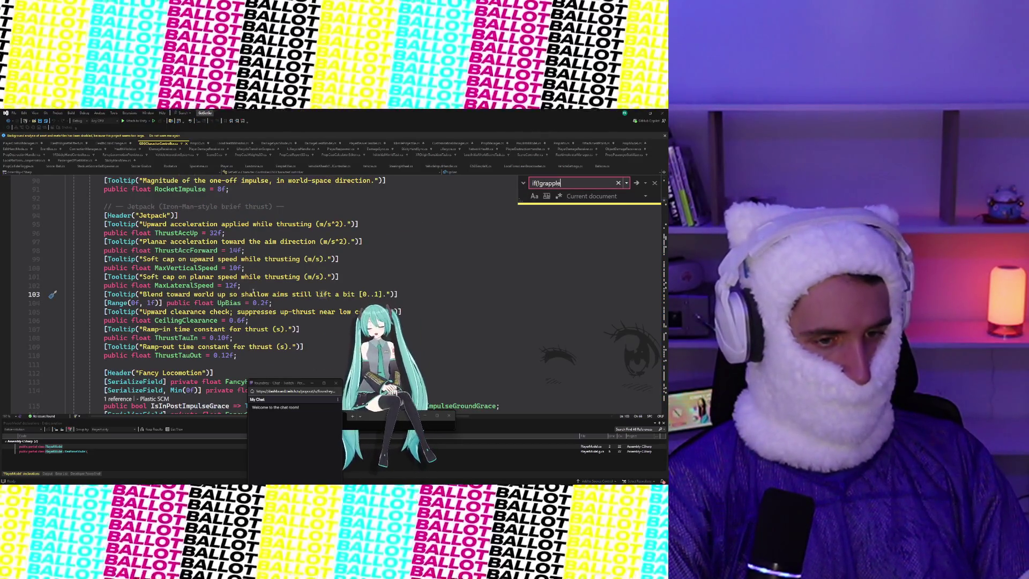
type("IsOnVehicle)")
key("Return")
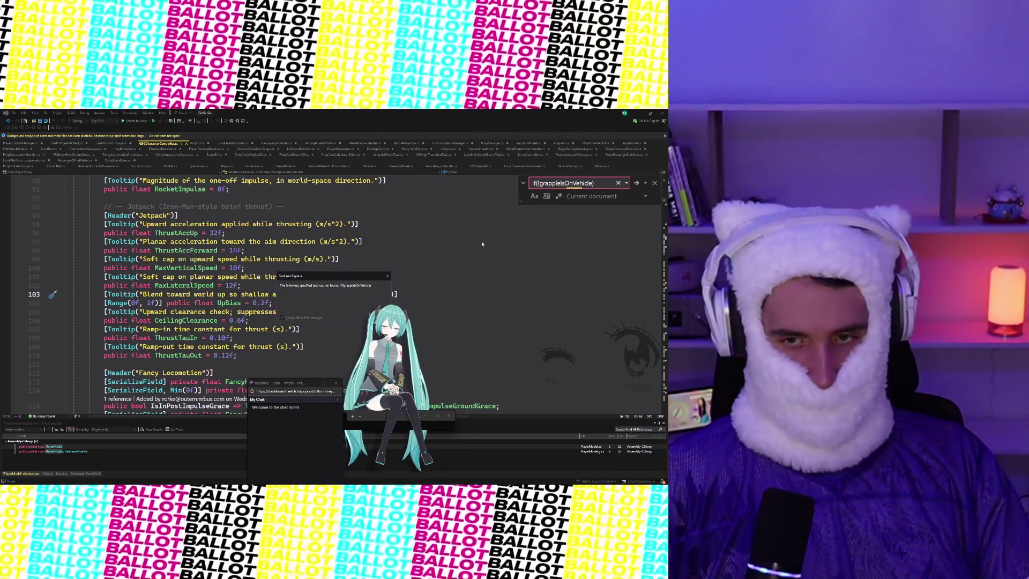
key("Return")
left_click(537, 183)
key("Return")
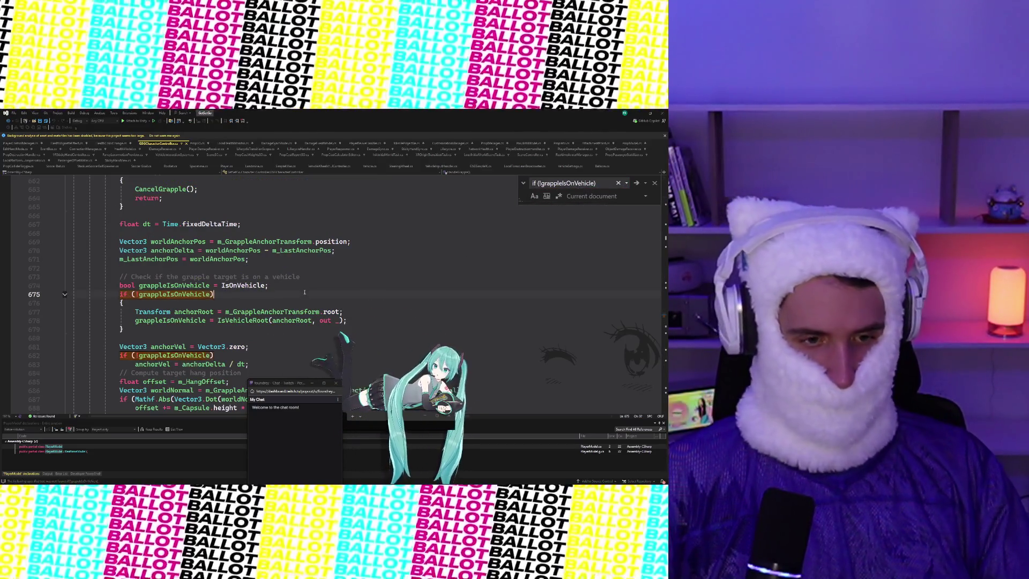
scroll(226, 309, "down", 2)
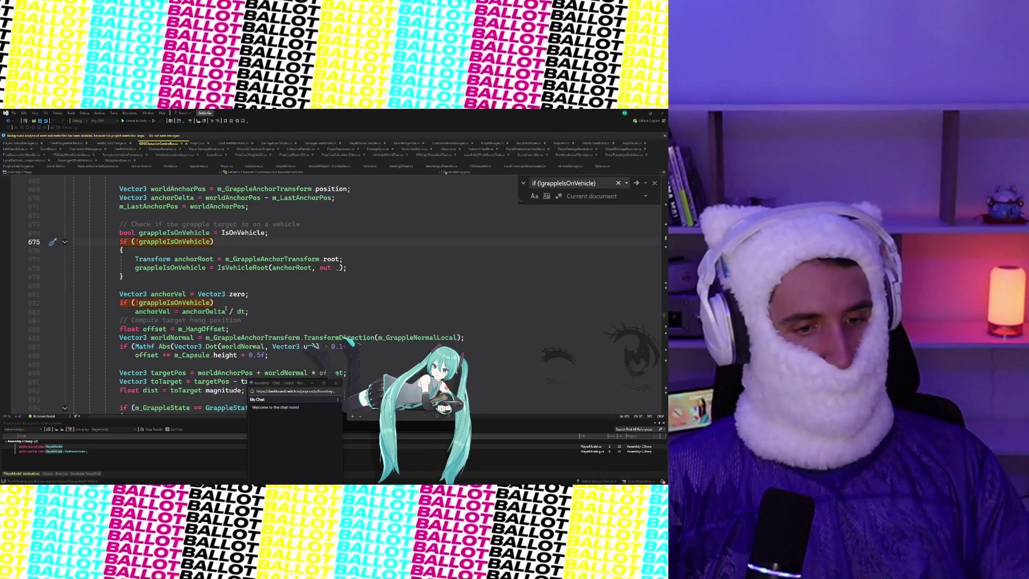
key("Return")
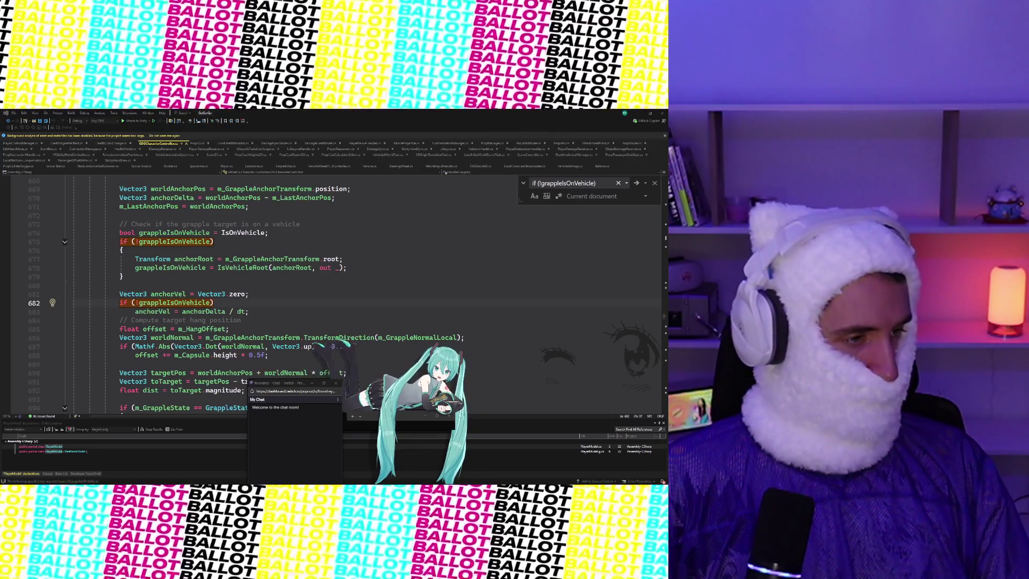
key("Down")
Paste the isDynamicBody check into the if (!grappleIsOnVehicle) body
left_click(120, 303)
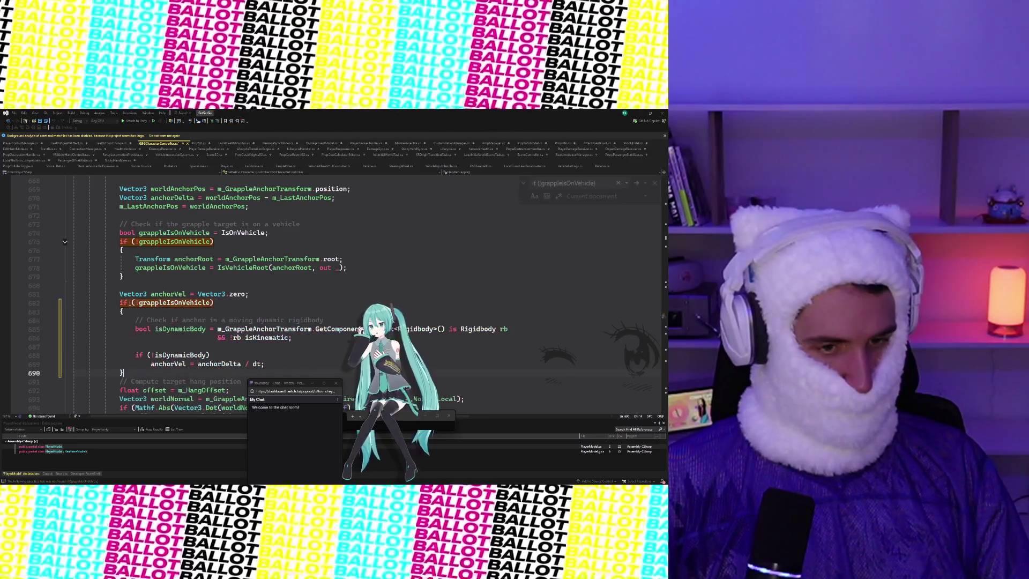
key("ctrl+v")
scroll(200, 326, "down", 2)
left_click(244, 306)
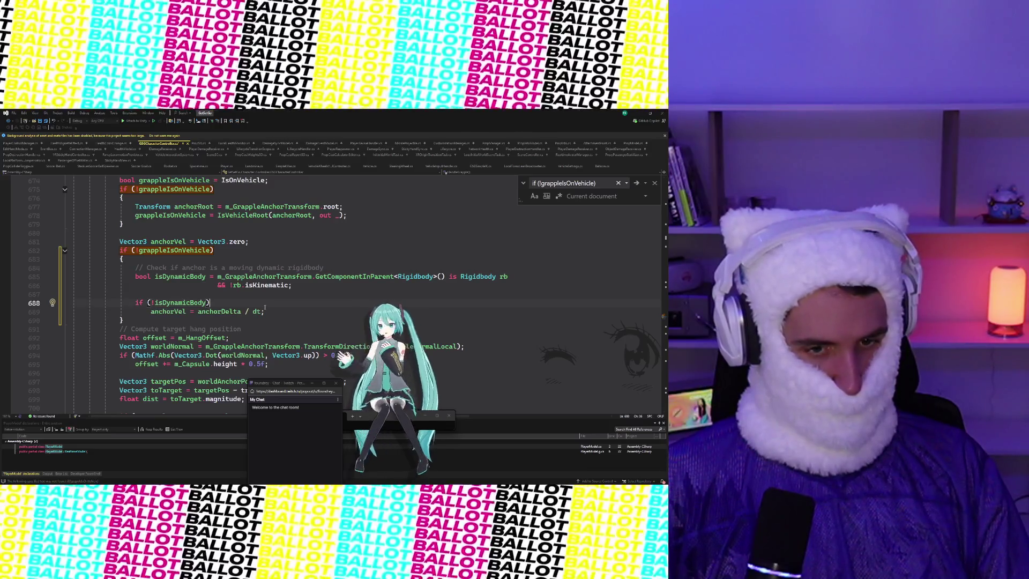
scroll(264, 308, "down", 1)
left_click(270, 287)
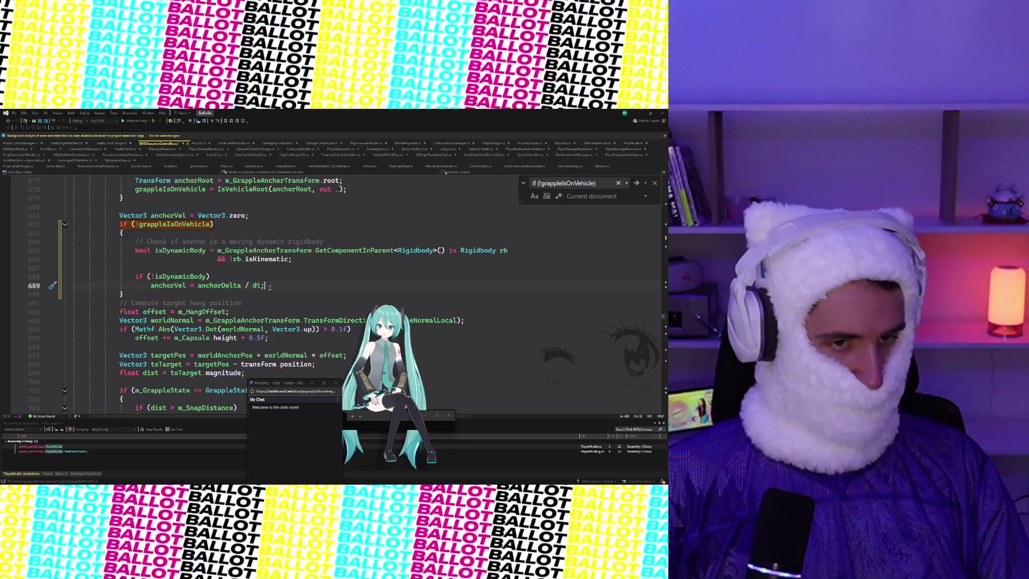
Save the GSGCharacterController script and minimize Visual Studio to return to Unity
left_click(290, 232)
left_click(289, 220)
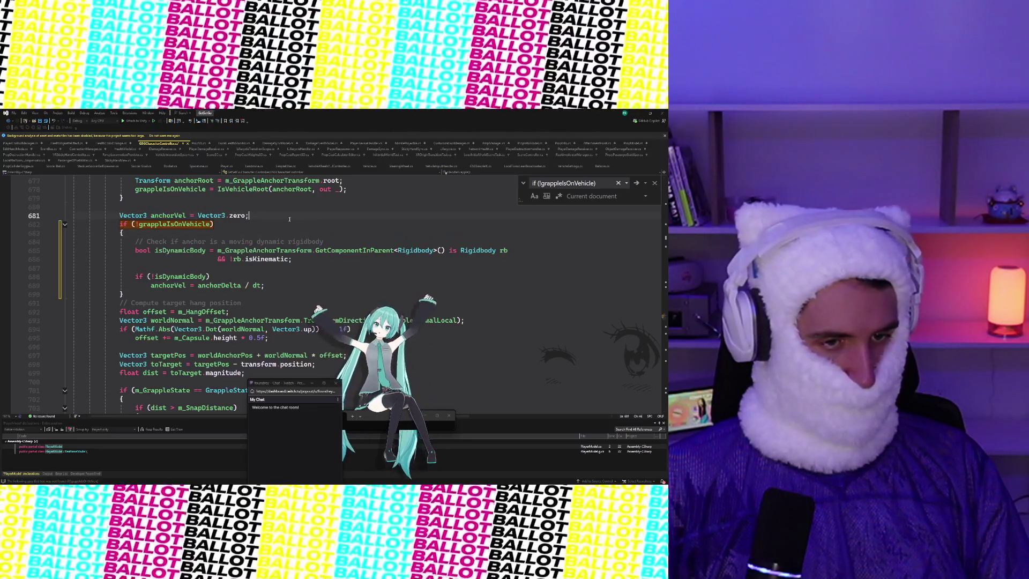
key("ctrl+s")
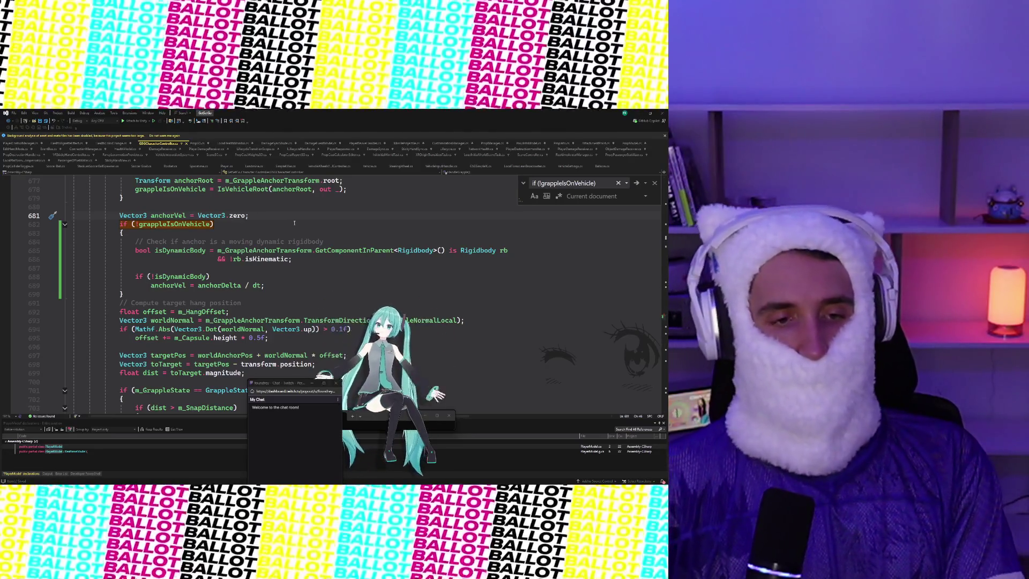
left_click(317, 225)
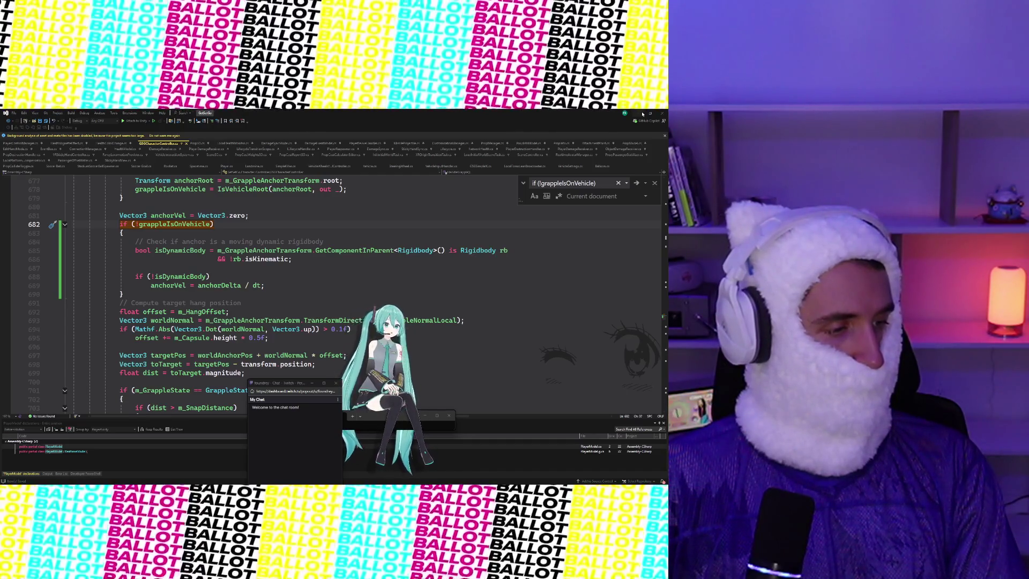
left_click(642, 114)
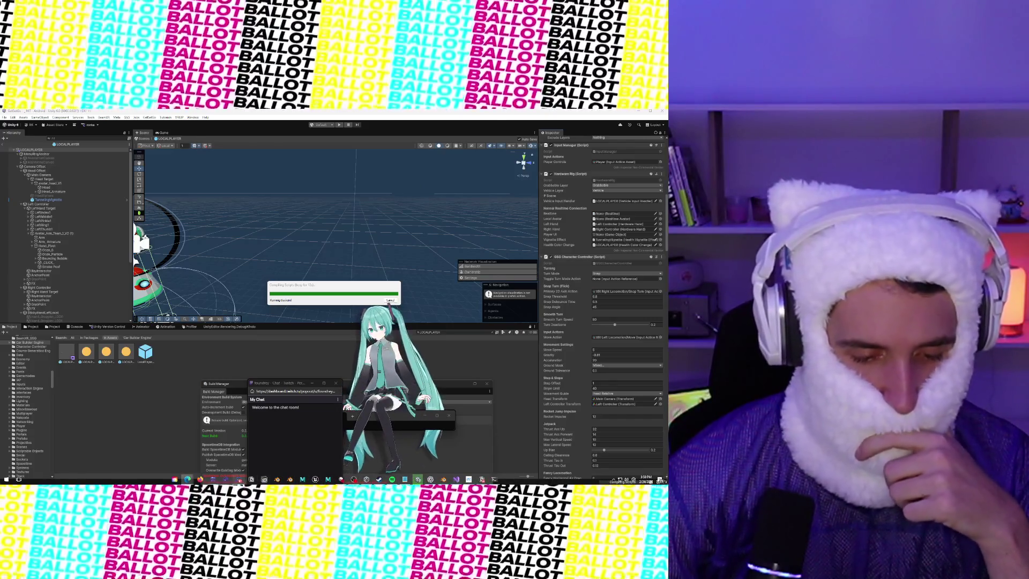
After the scripts recompile, exit the LOCAL_PLAYER prefab back to the main scene
mouse_move(238, 481)
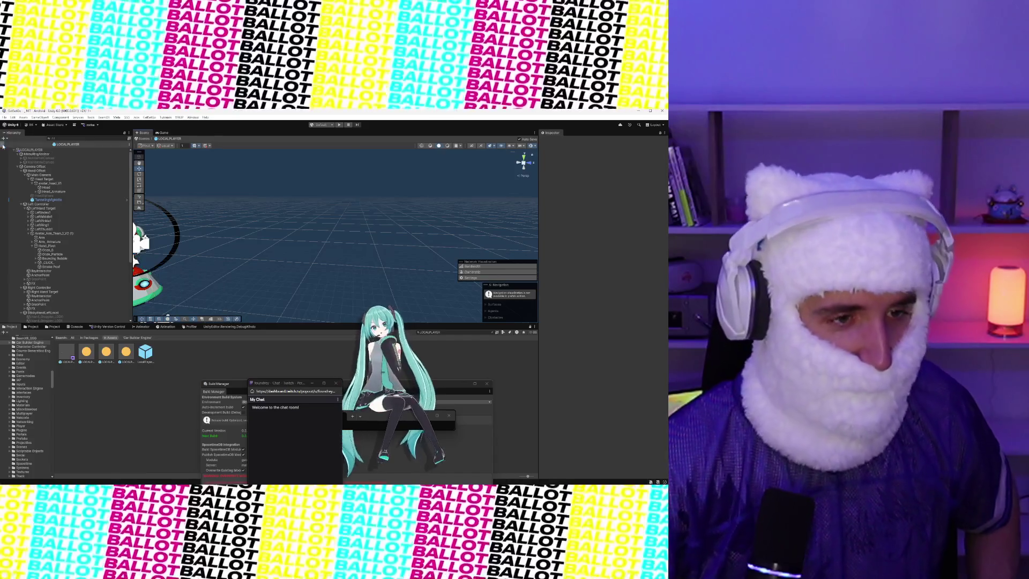
left_click(5, 145)
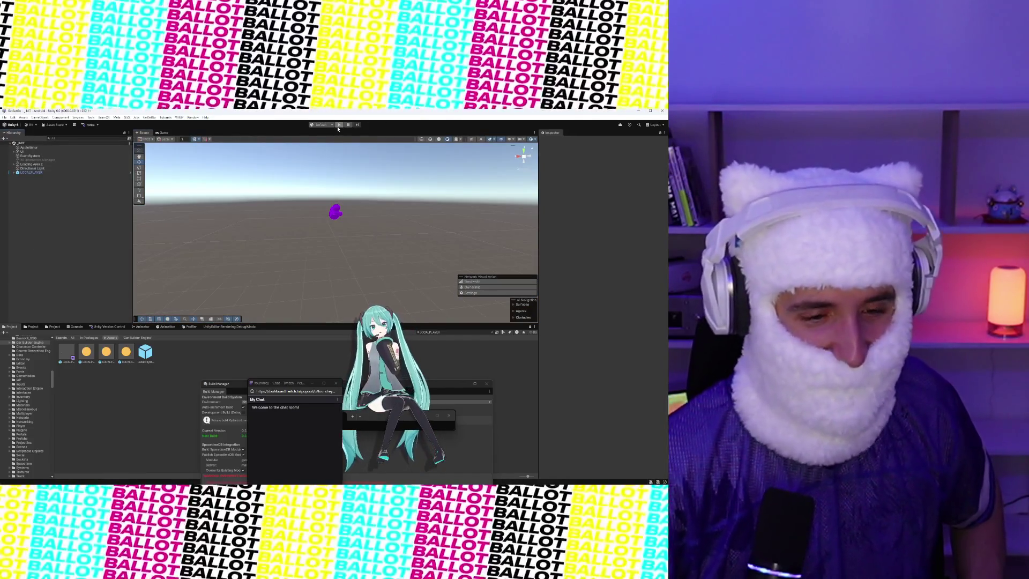
Enter Play mode to test the hot air balloon over the soccer field
left_click(339, 125)
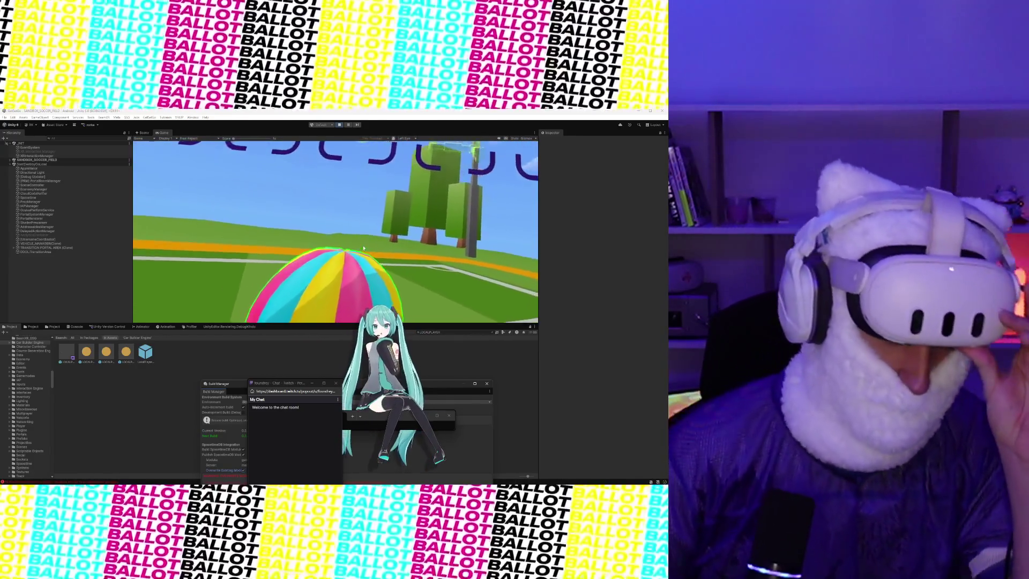
Select 3D_Vehicle_HotAirBalloon_01_R0 under SANDBOX_SOCCER_FIELD > Balloon(Clone) > Body in the Hierarchy
left_click(10, 160)
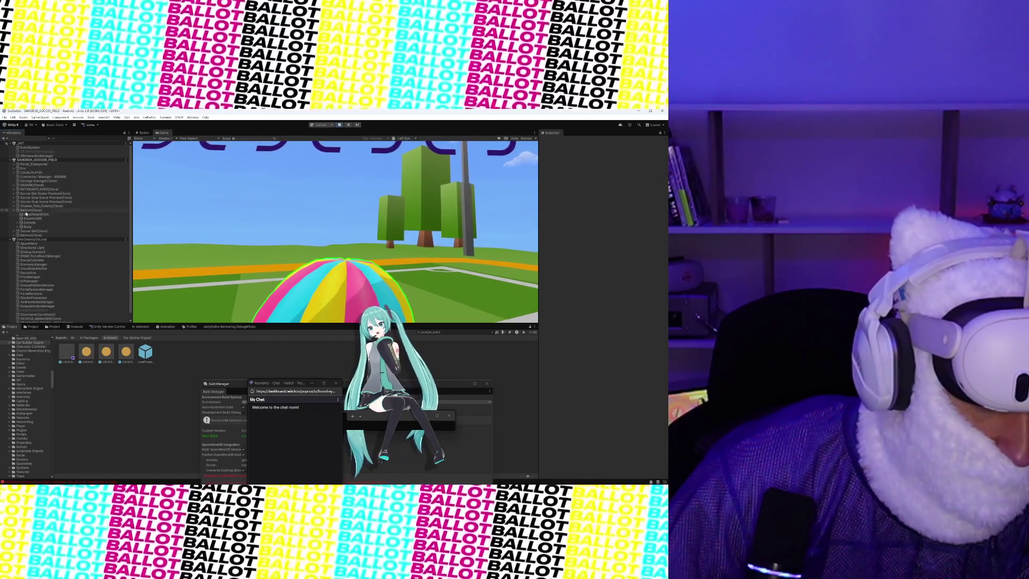
left_click(27, 211)
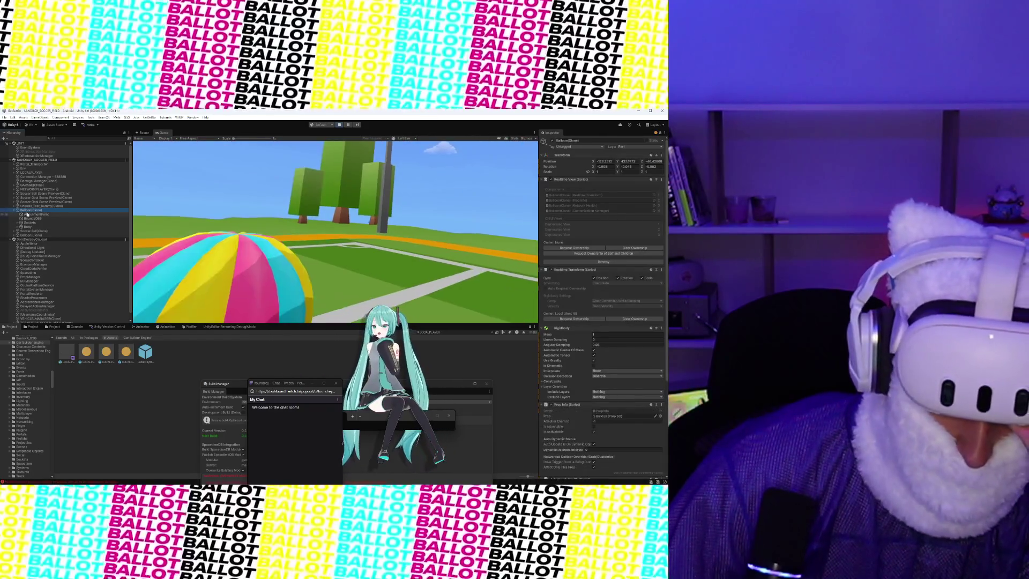
scroll(590, 306, "down", 4)
scroll(591, 305, "down", 10)
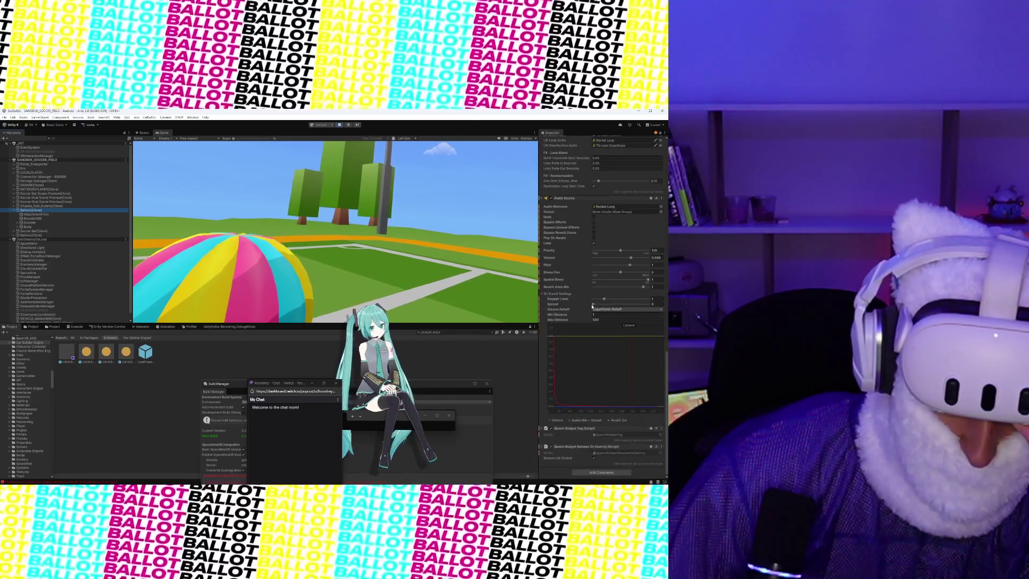
left_click(24, 226)
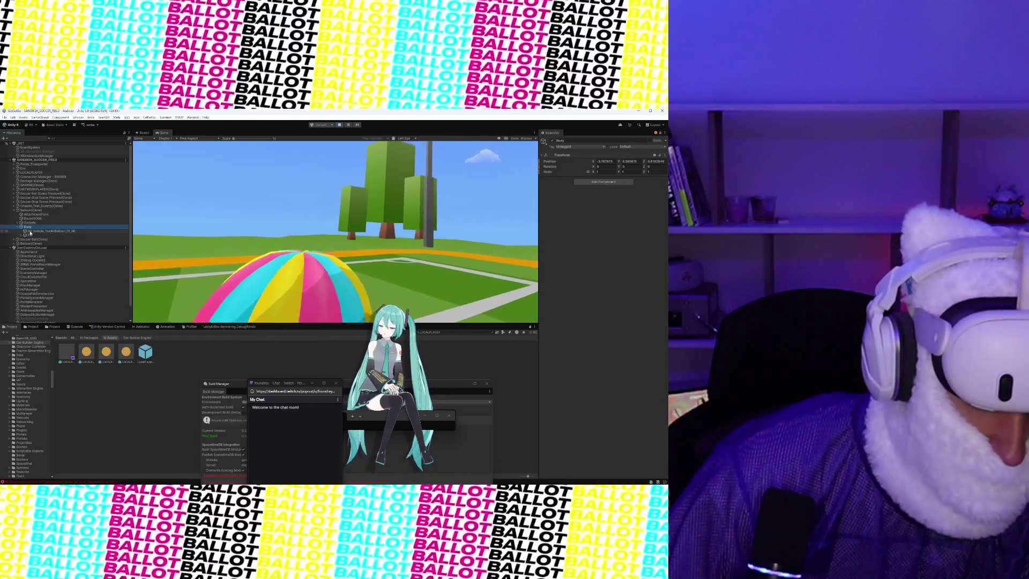
left_click(30, 231)
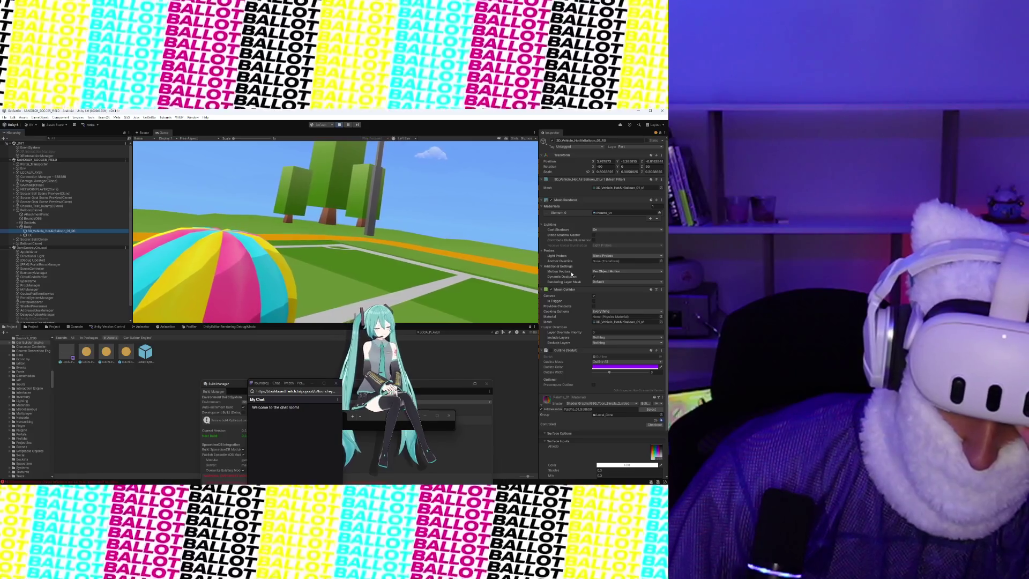
scroll(572, 275, "down", 2)
scroll(571, 274, "up", 2)
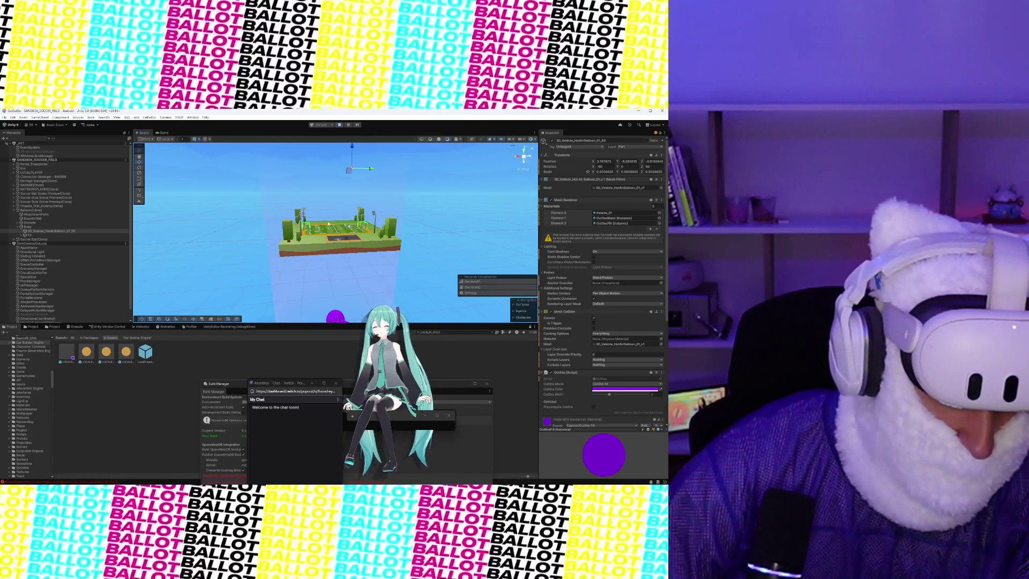
Select and frame the hot air balloon mesh in the Scene view, then open its Layer dropdown
left_click(373, 206)
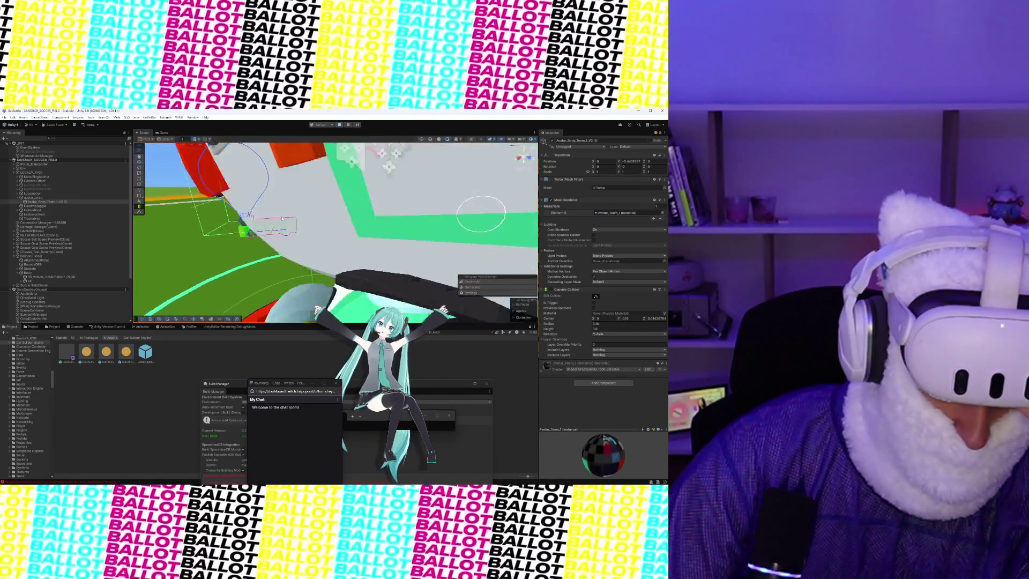
left_click(290, 209)
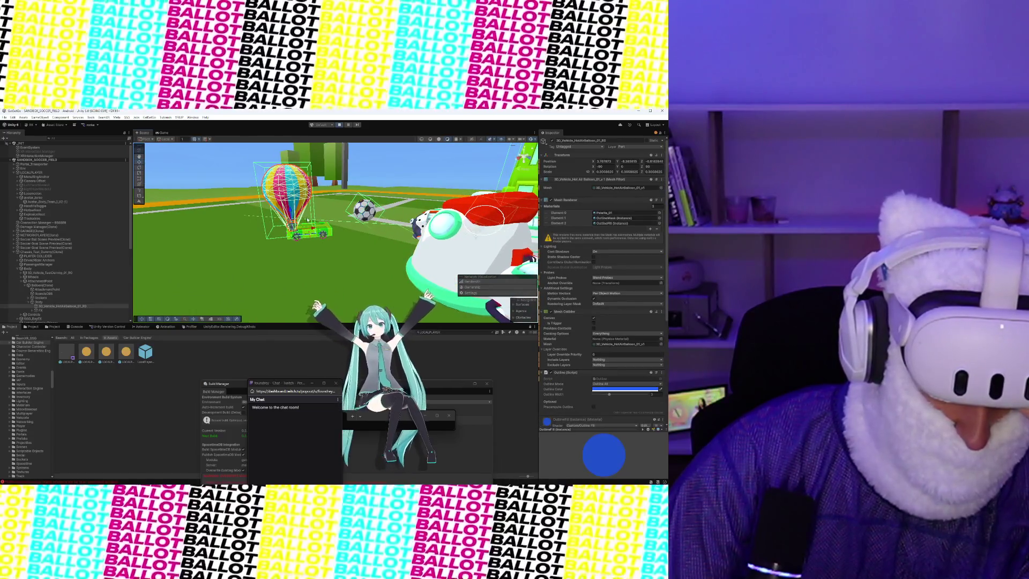
key("f")
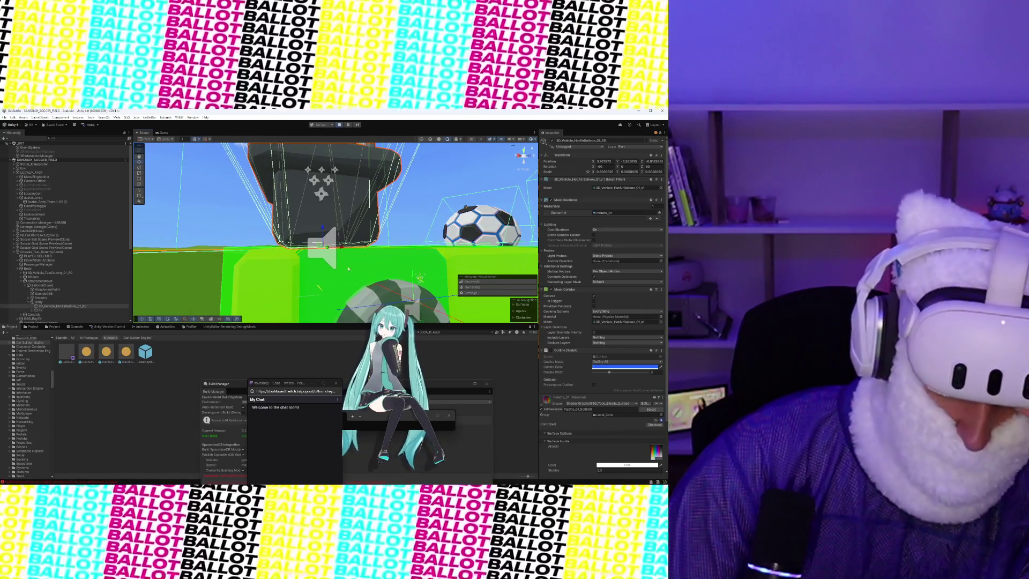
left_click(621, 147)
left_click(621, 147)
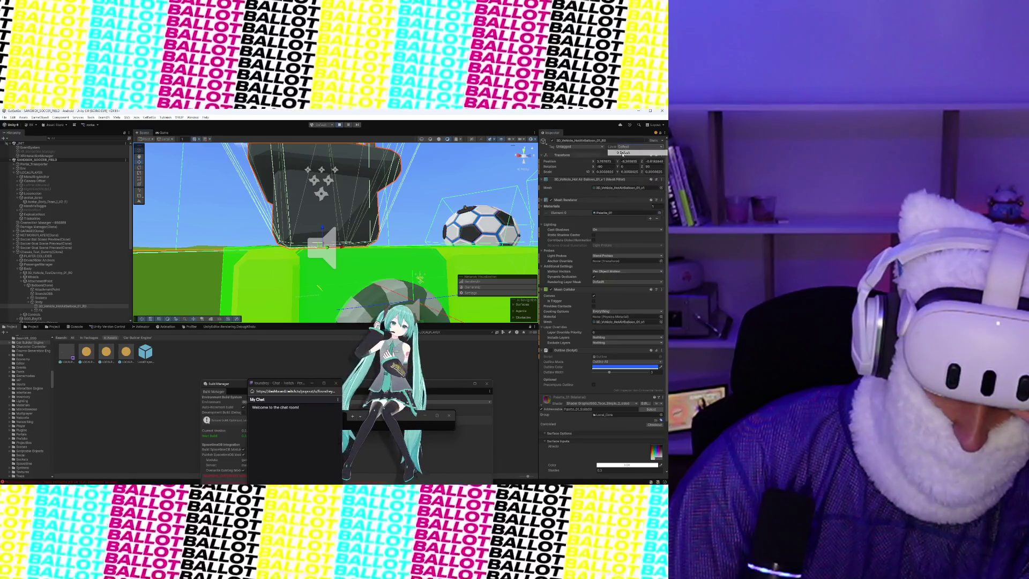
Move the balloon mesh from Default to the Part layer, after trying Ground and Vehicle
left_click(621, 147)
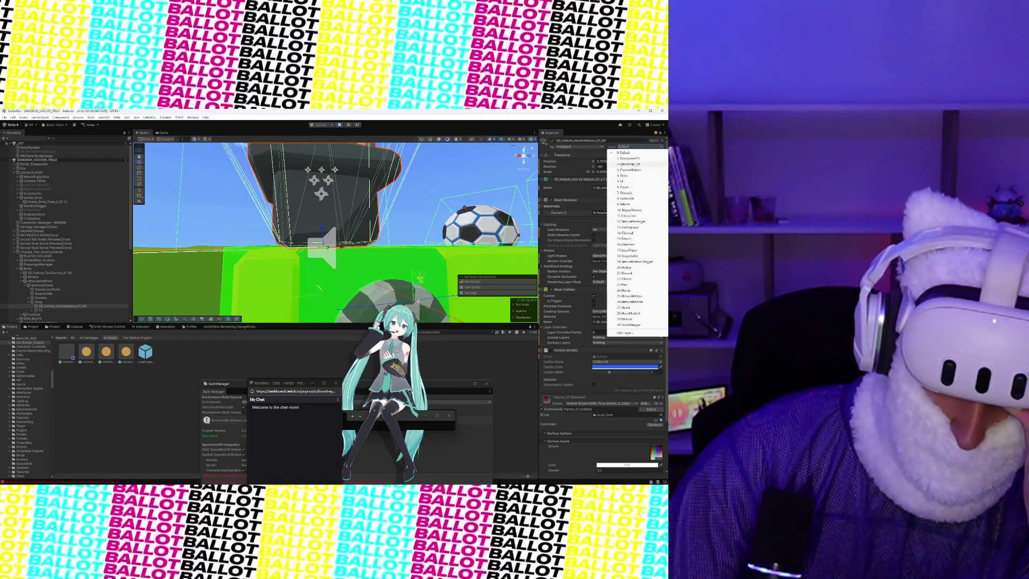
left_click(637, 273)
left_click(635, 146)
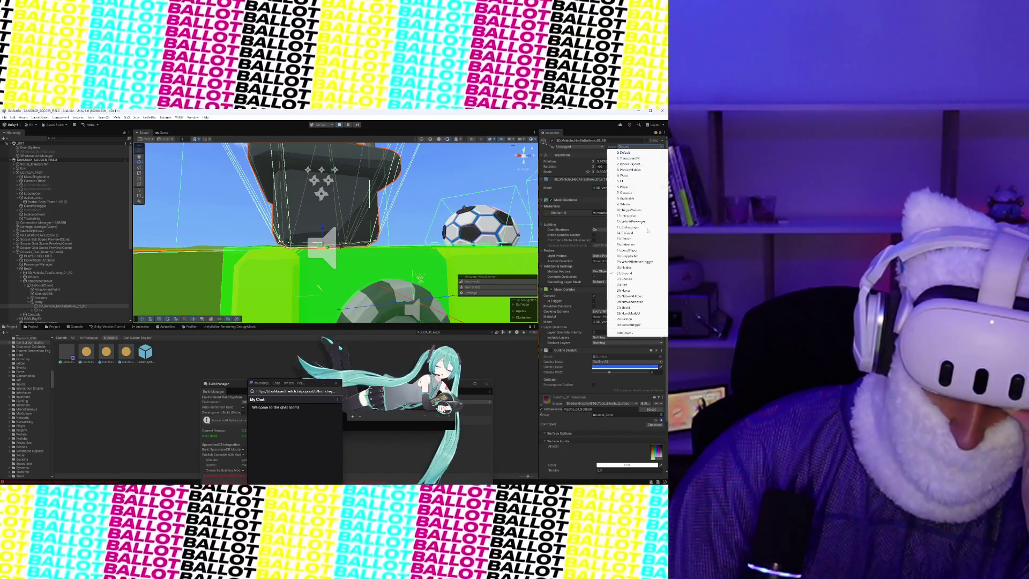
left_click(631, 149)
left_click(631, 148)
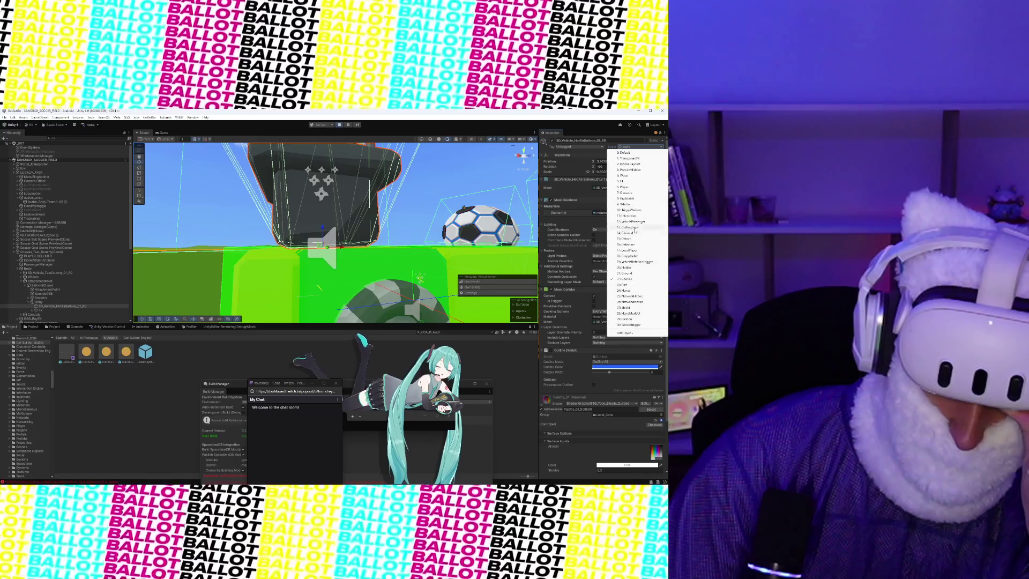
left_click(633, 204)
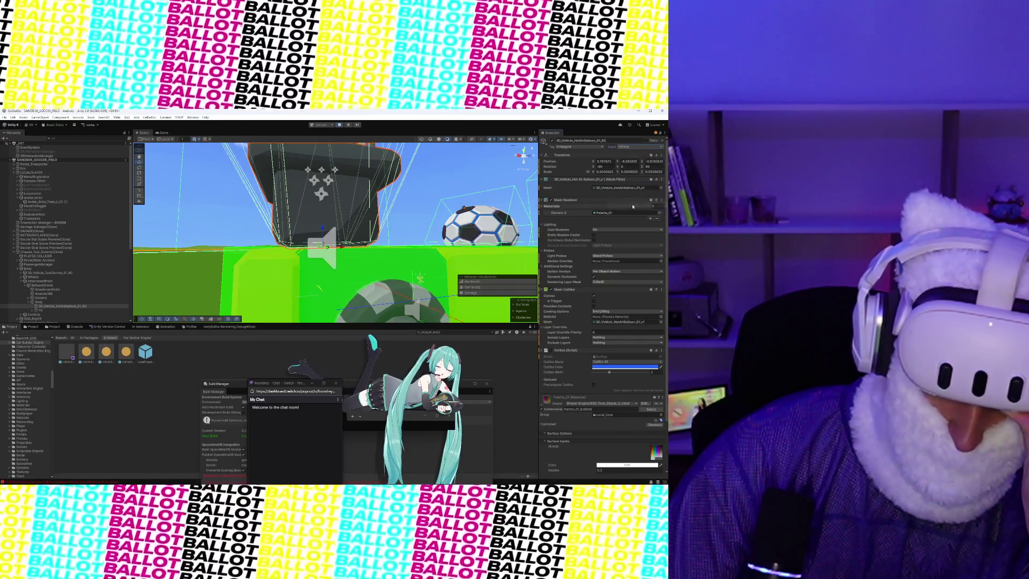
left_click(628, 149)
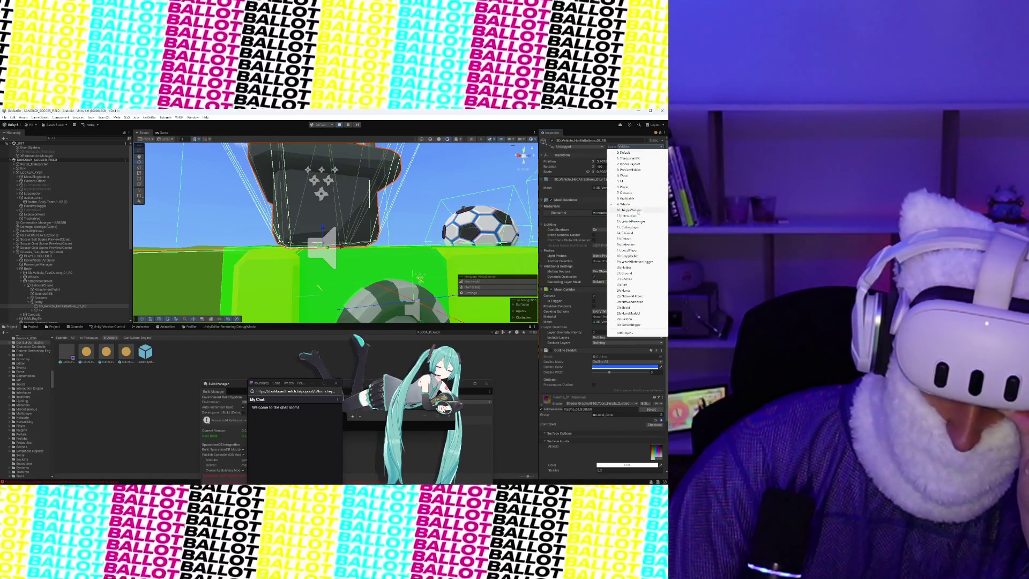
left_click(624, 284)
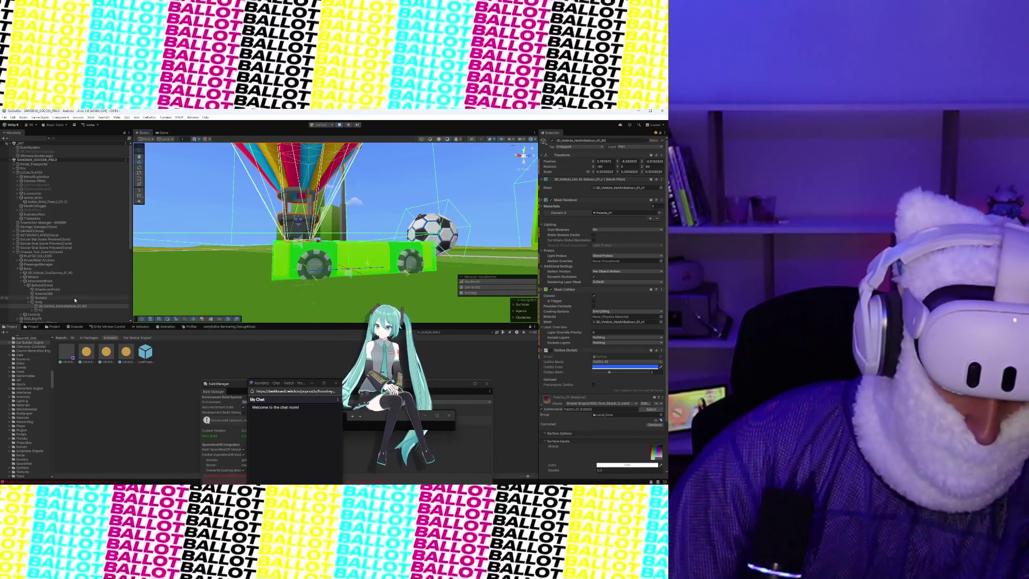
left_click(63, 281)
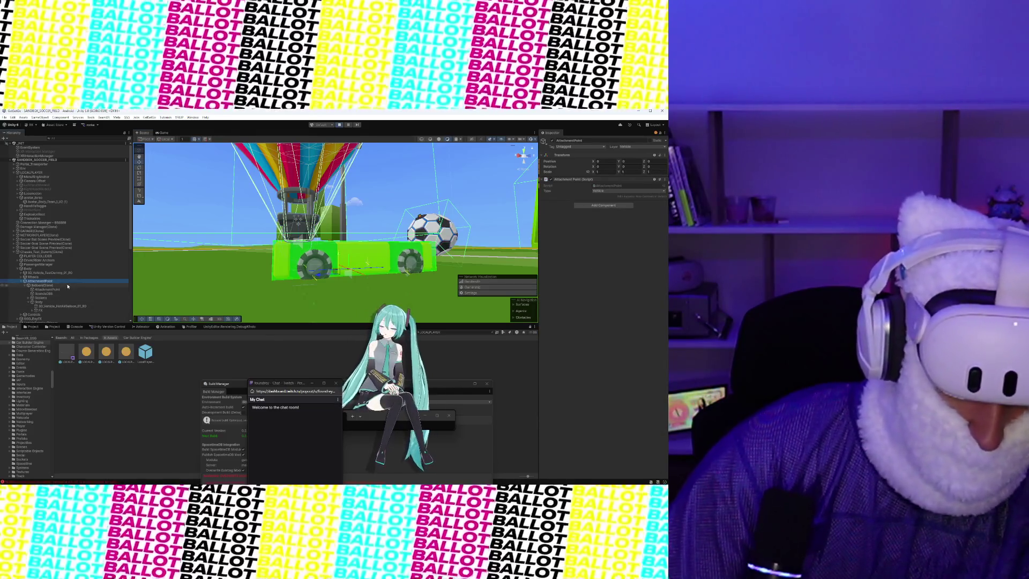
Lower the Balloon(Clone) Rigidbody mass from 0.78 to 0.59
left_click(64, 285)
left_click(550, 294)
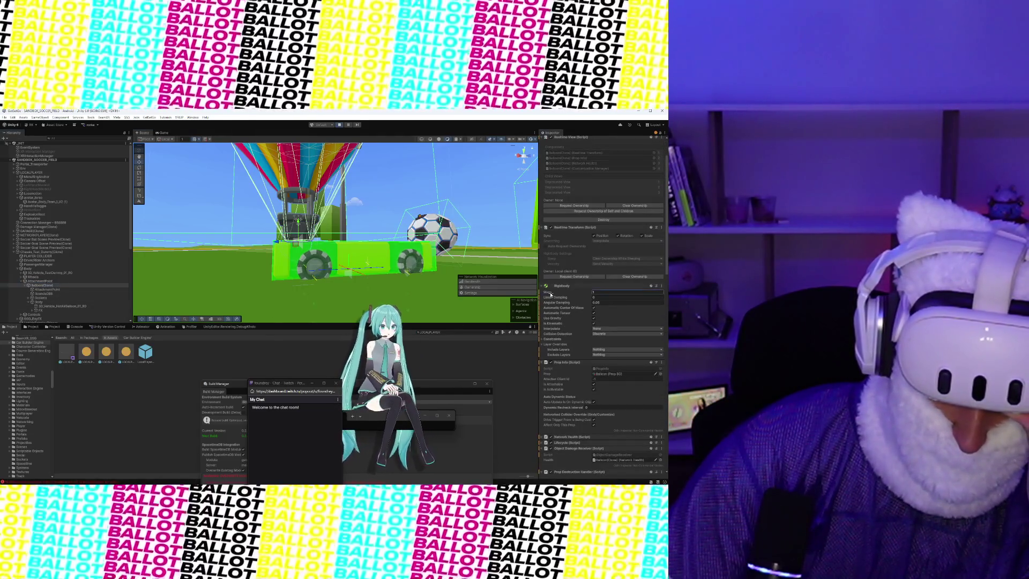
left_click_drag(547, 293, 549, 293)
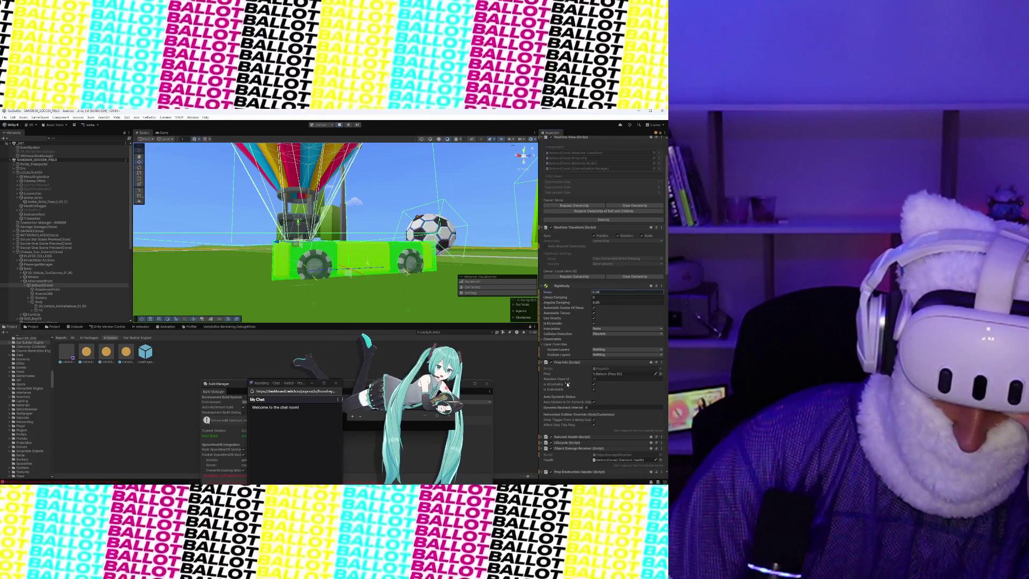
Open the Balloon (Script) component's code via its menu's Edit Script
scroll(567, 382, "down", 3)
scroll(568, 381, "down", 2)
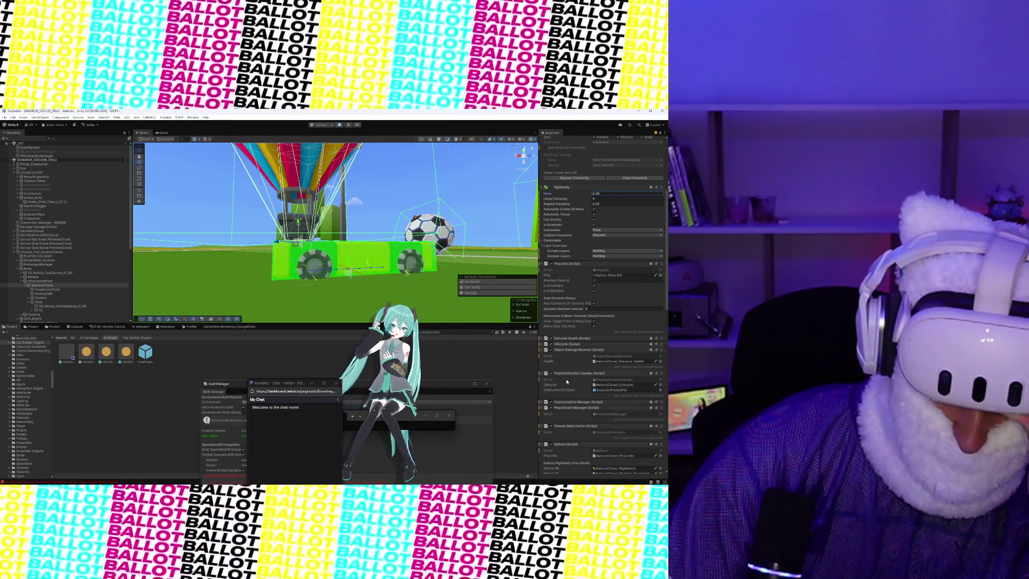
scroll(566, 382, "down", 3)
scroll(567, 382, "down", 3)
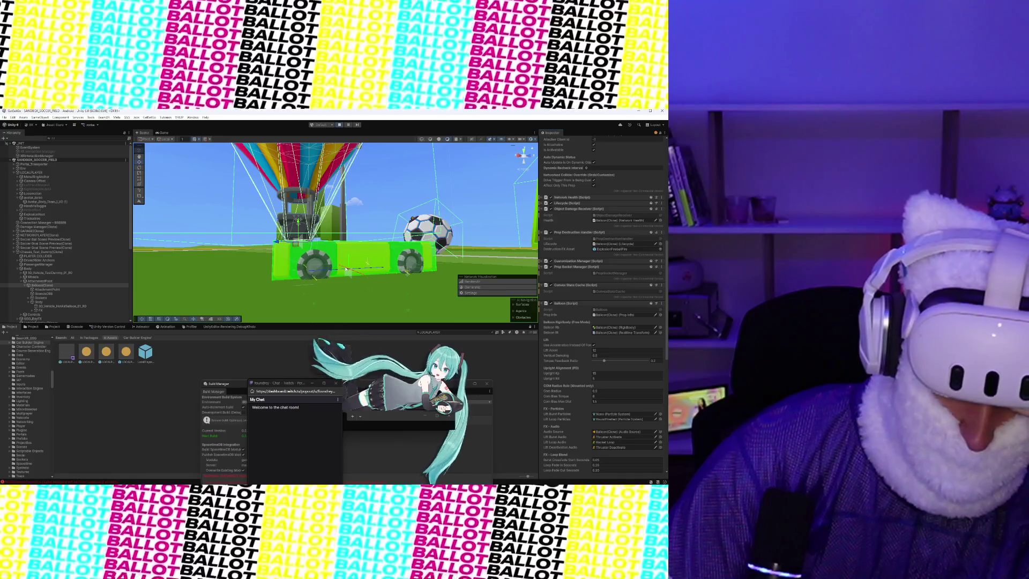
left_click(662, 304)
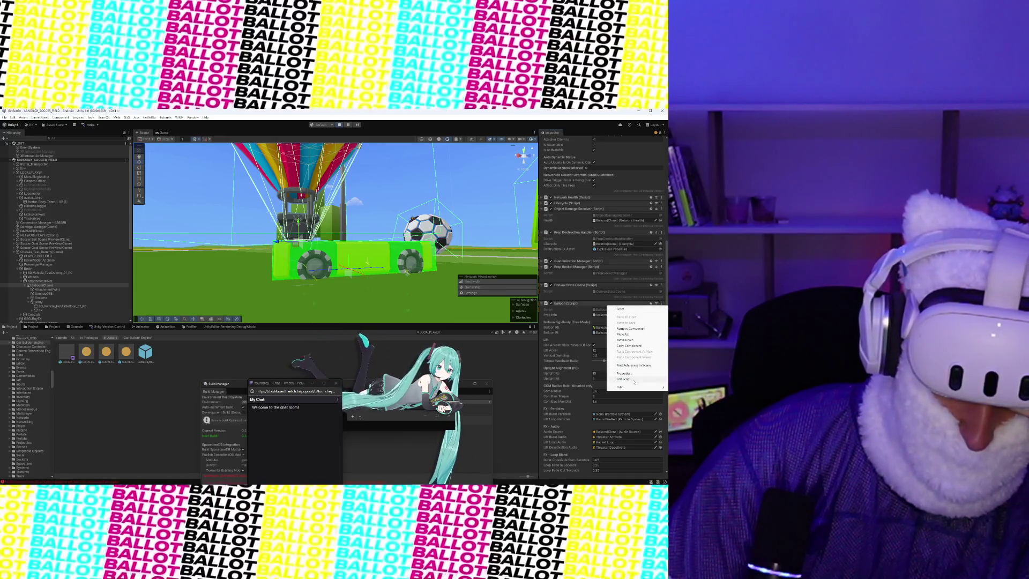
left_click(634, 379)
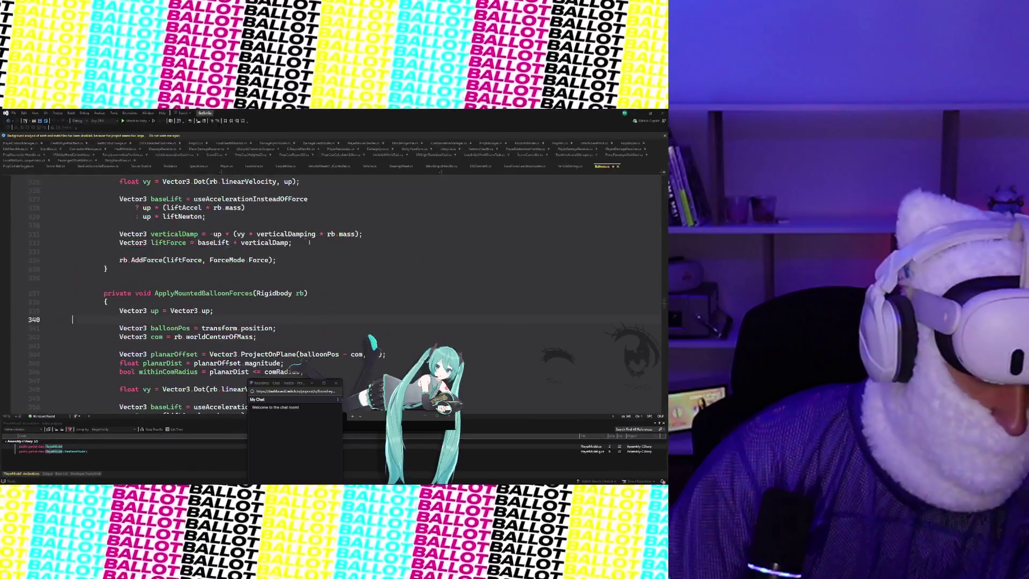
Read through the Balloon script's FixedUpdate logic in Visual Studio
scroll(316, 252, "up", 7)
scroll(298, 236, "down", 6)
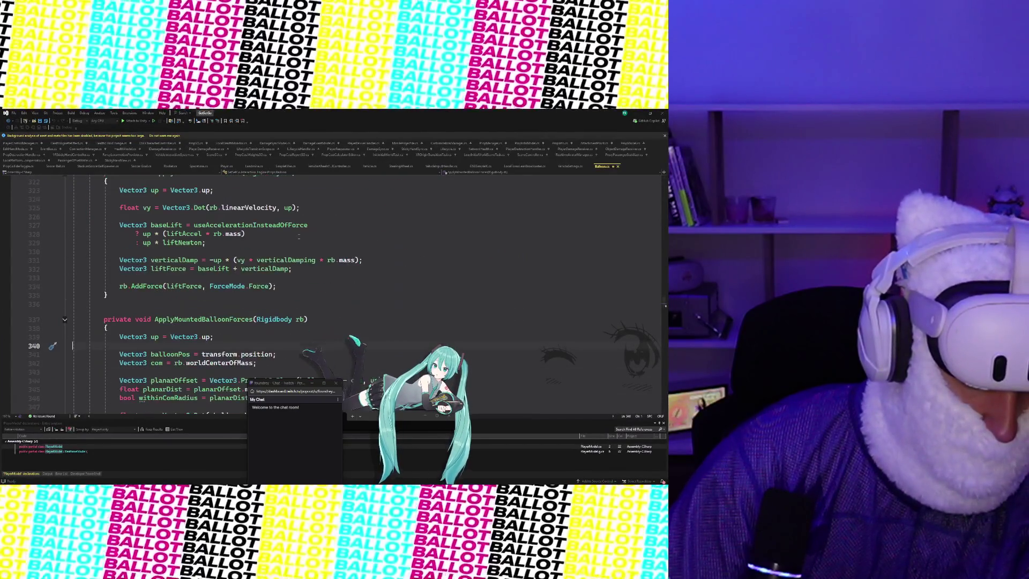
scroll(298, 236, "down", 1)
scroll(277, 266, "down", 1)
scroll(276, 266, "down", 2)
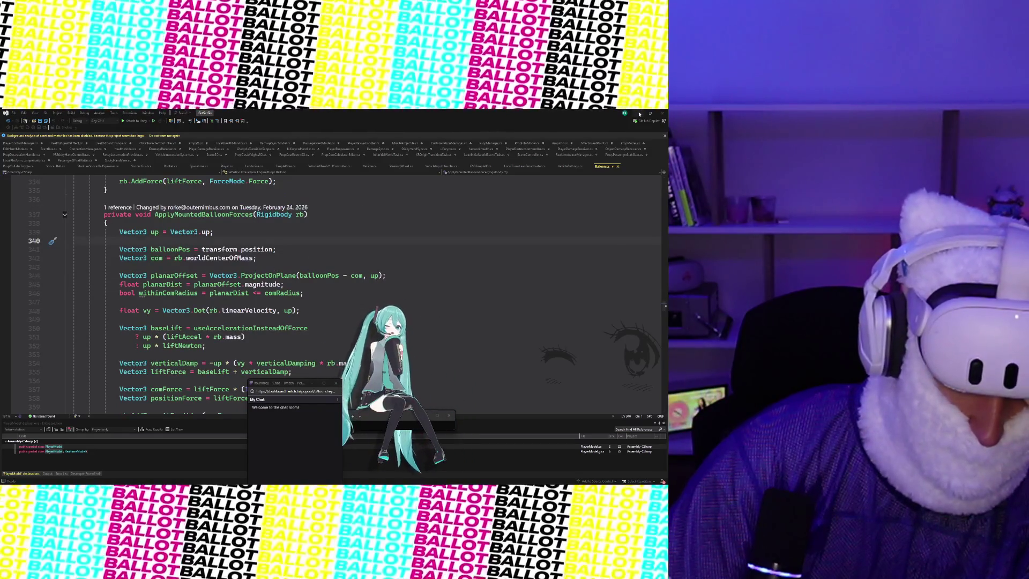
scroll(330, 212, "up", 15)
scroll(331, 212, "up", 18)
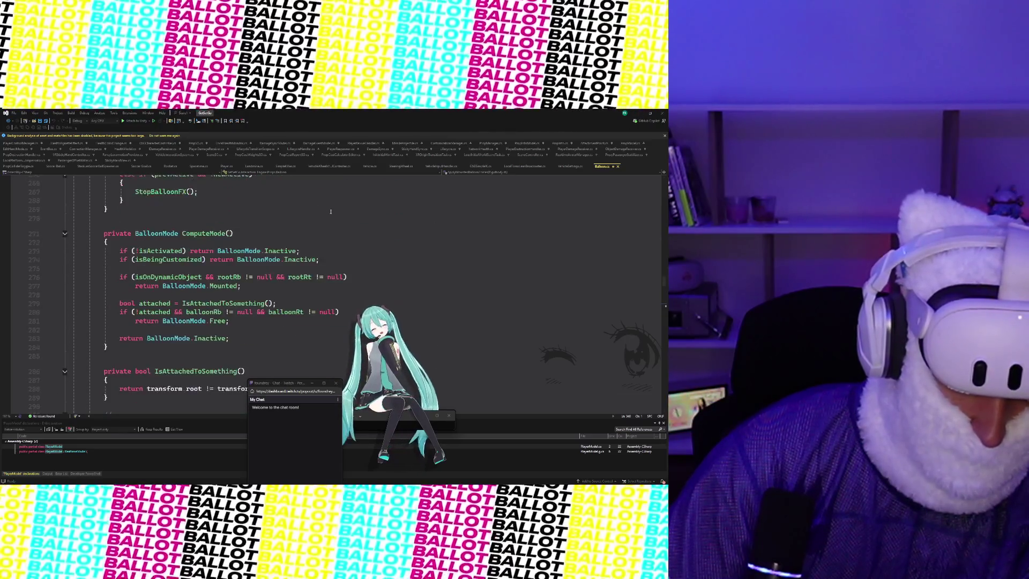
scroll(331, 212, "up", 5)
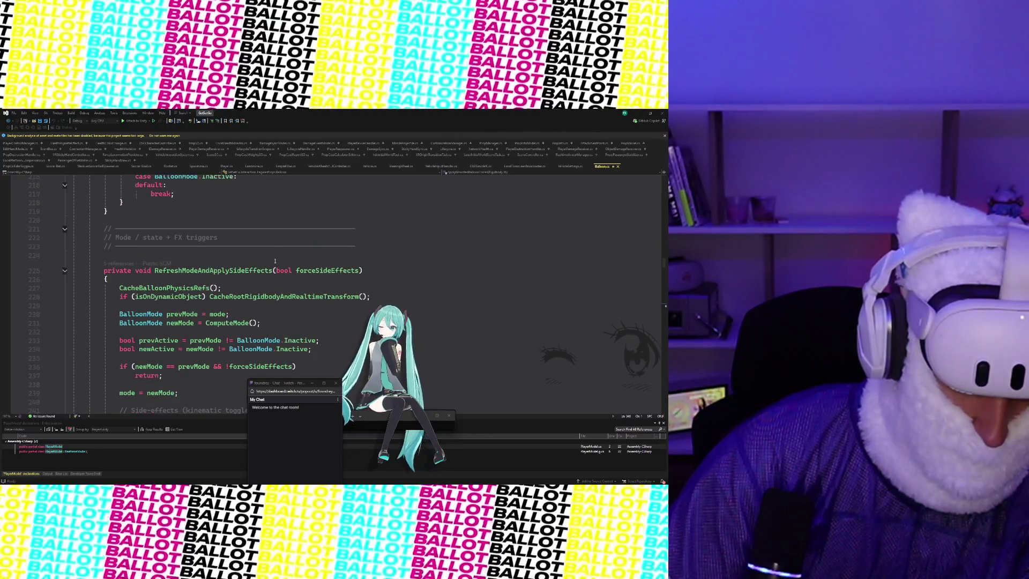
scroll(267, 236, "up", 3)
scroll(266, 236, "up", 5)
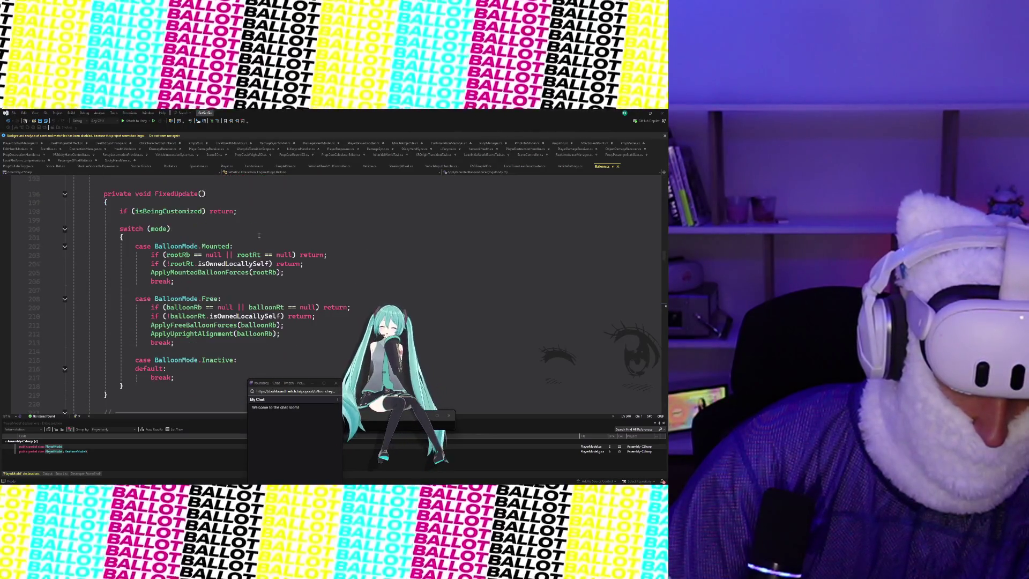
scroll(259, 245, "up", 3)
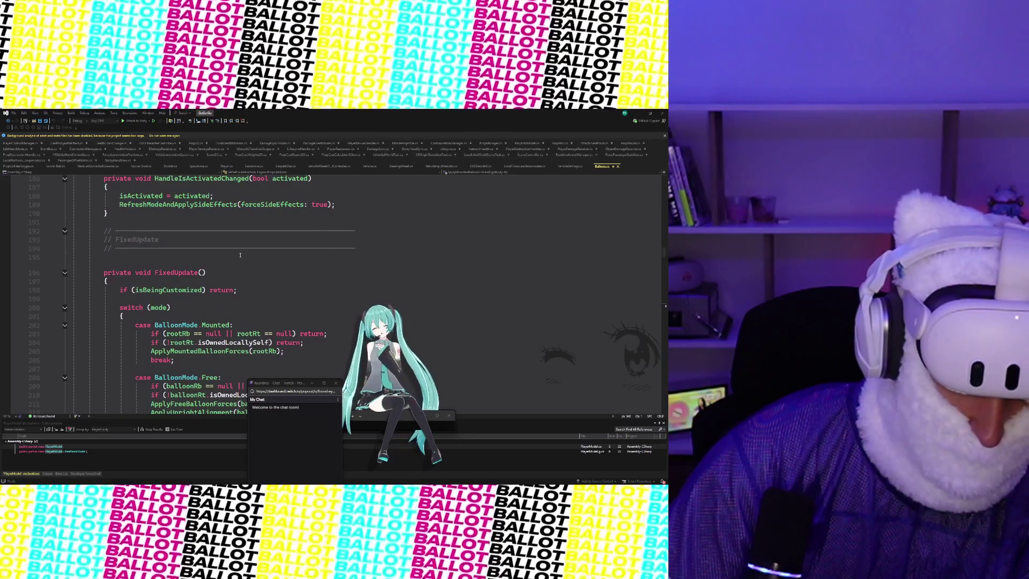
scroll(240, 255, "up", 4)
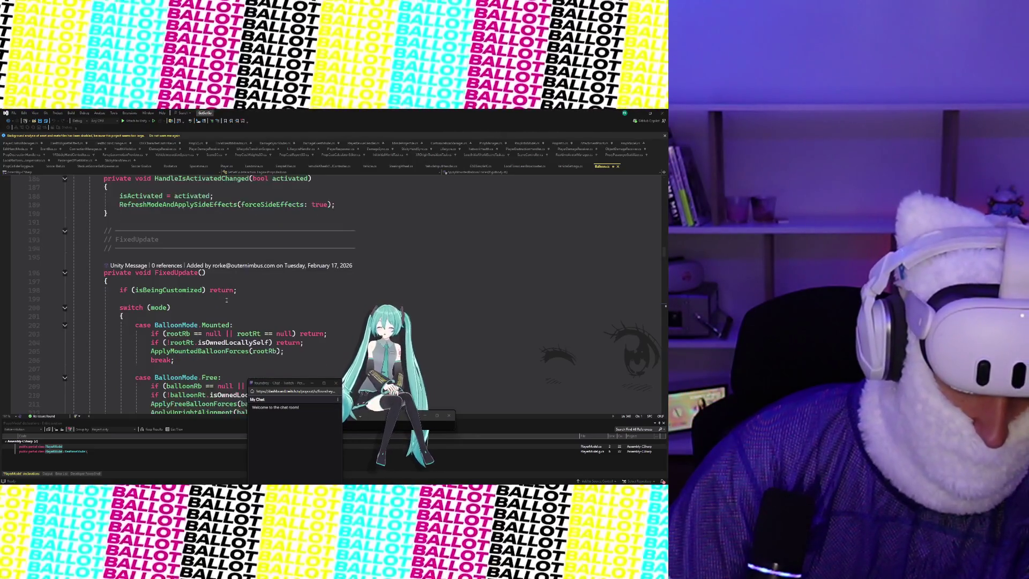
scroll(226, 300, "down", 7)
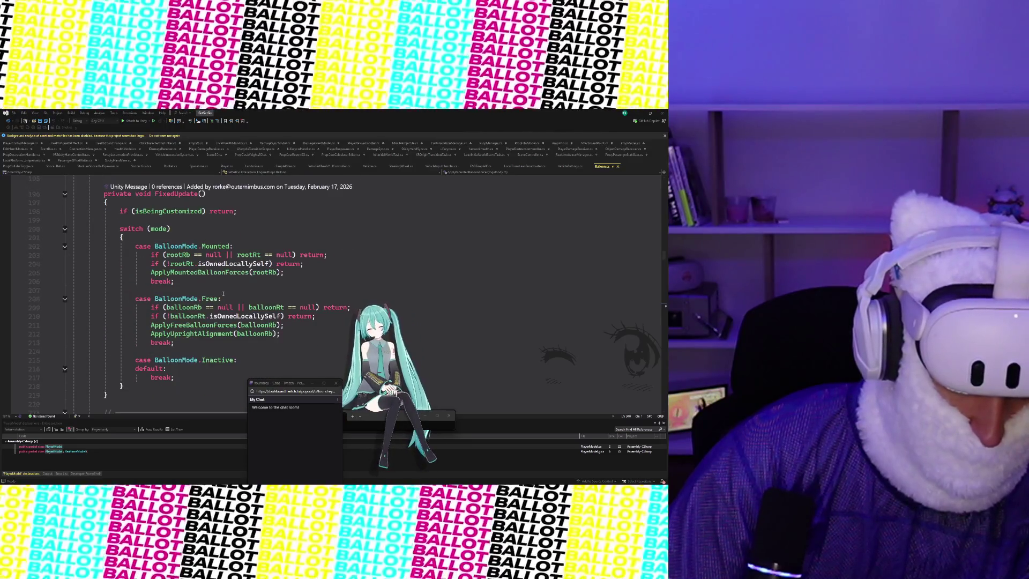
Go to the ApplyMountedBalloonForces definition from line 205, review it, then return to Unity
mouse_move(288, 286)
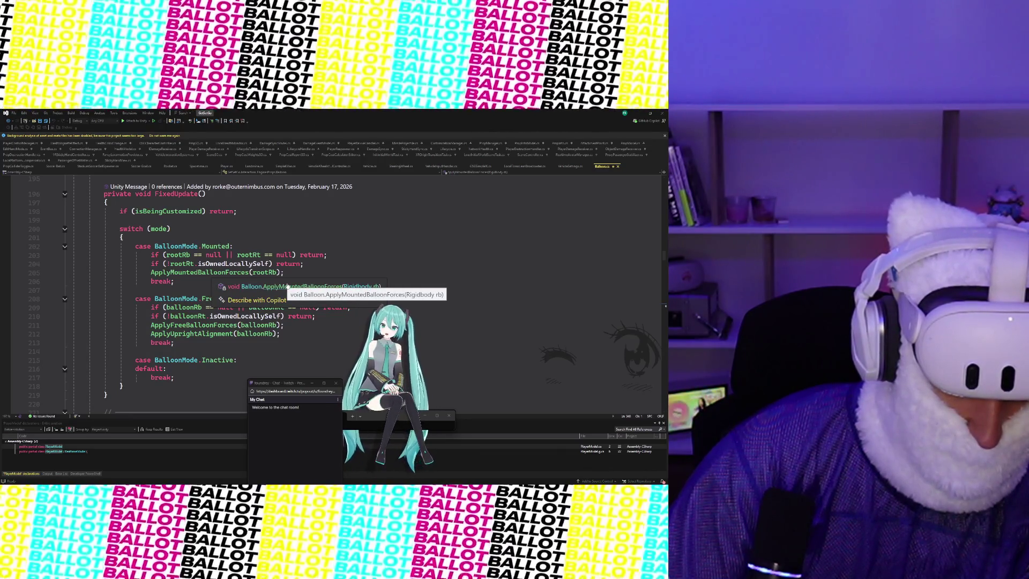
left_click(195, 272)
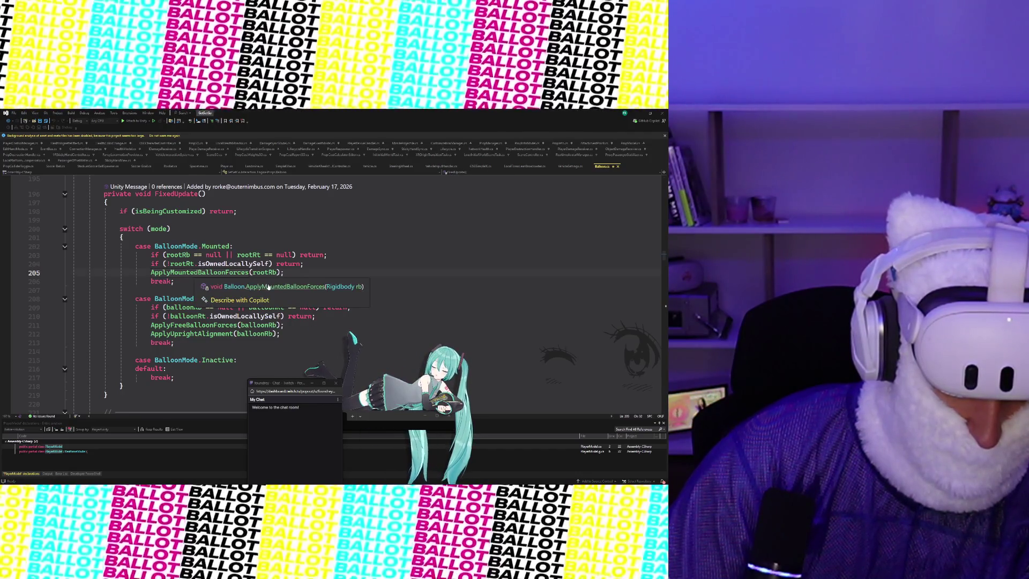
key("F12")
scroll(268, 288, "down", 4)
scroll(244, 310, "down", 4)
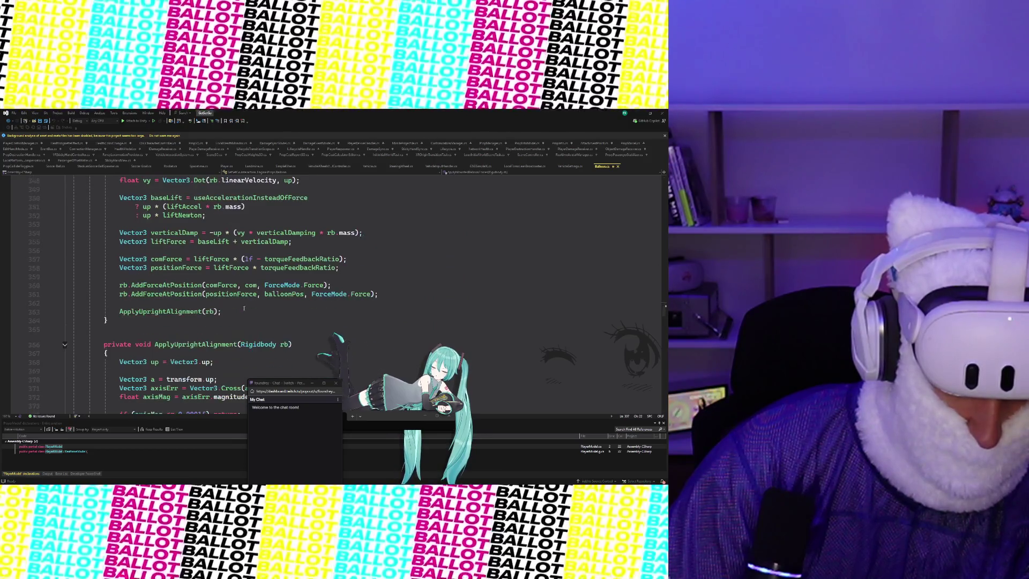
scroll(244, 308, "up", 4)
scroll(244, 308, "down", 6)
scroll(243, 306, "down", 5)
key("alt+Tab")
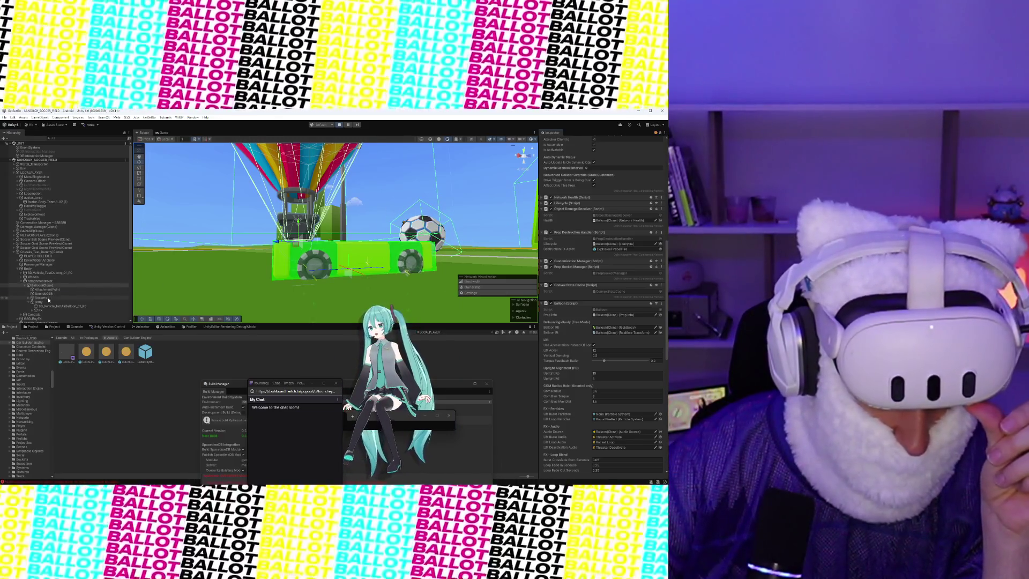
Tick Convex on the 3D_Vehicle_HotAirBalloon_01_R0 Mesh Collider and inspect the balloon in the Scene view
left_click(59, 306)
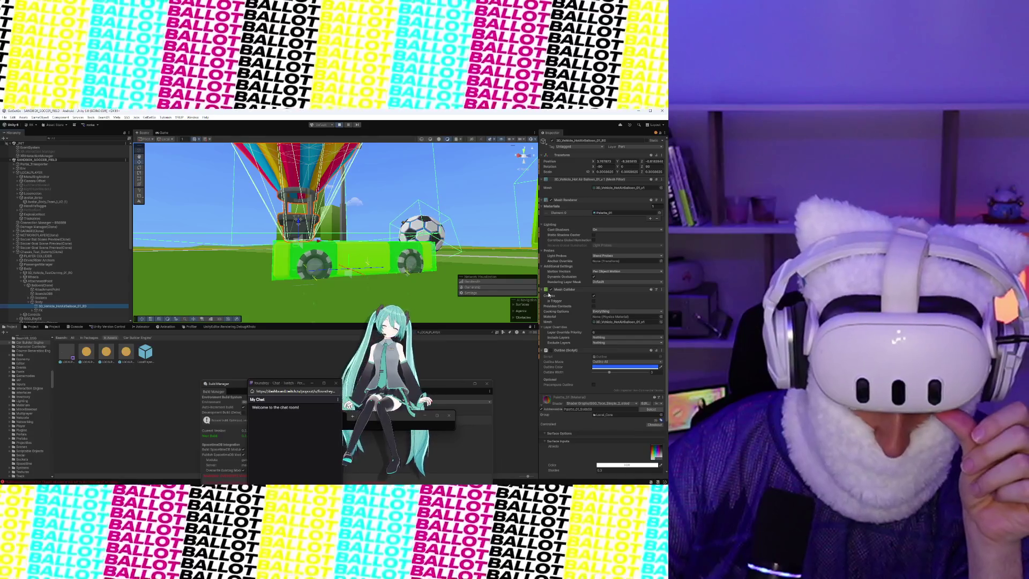
left_click(550, 290)
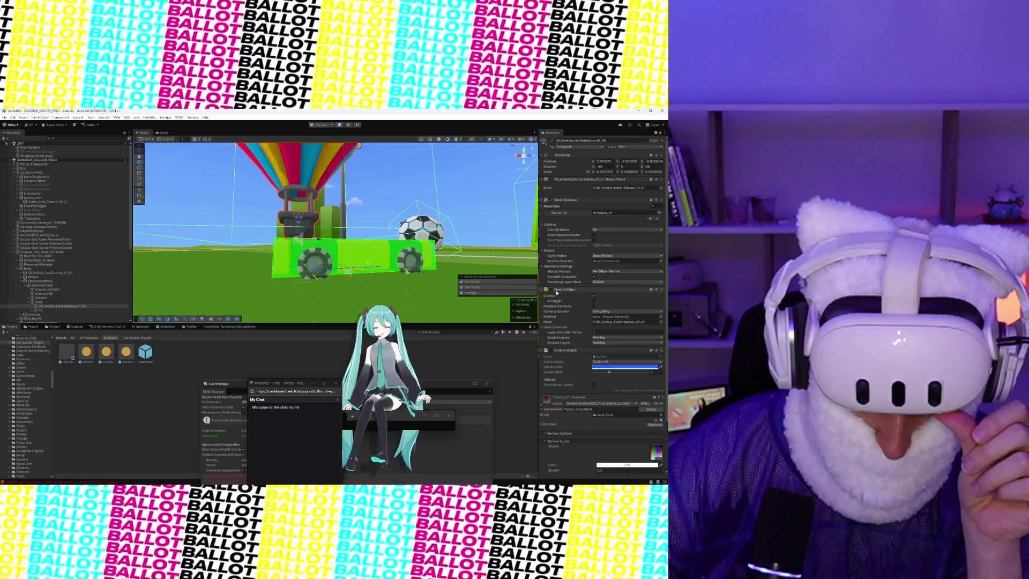
left_click(549, 290)
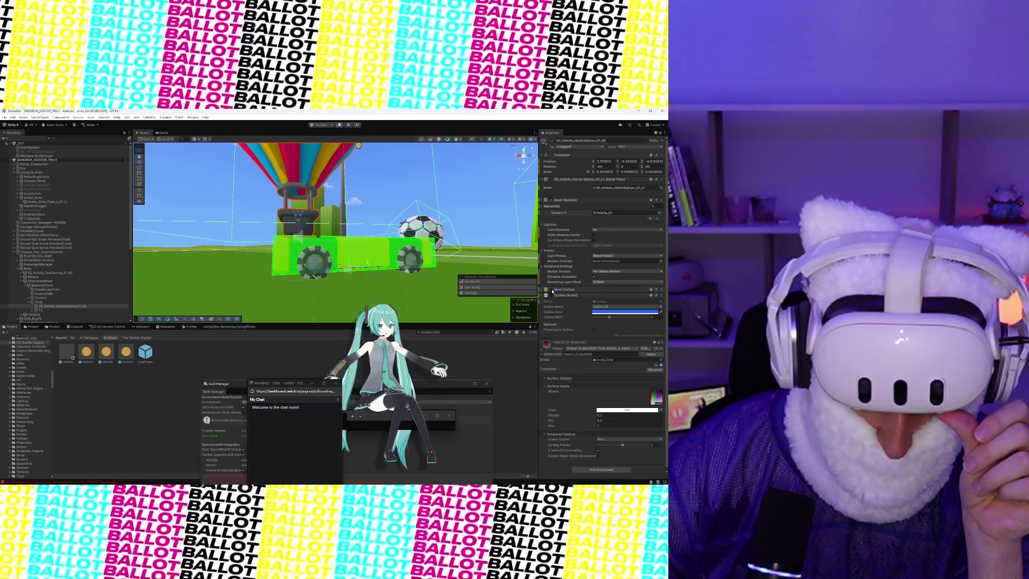
left_click(543, 290)
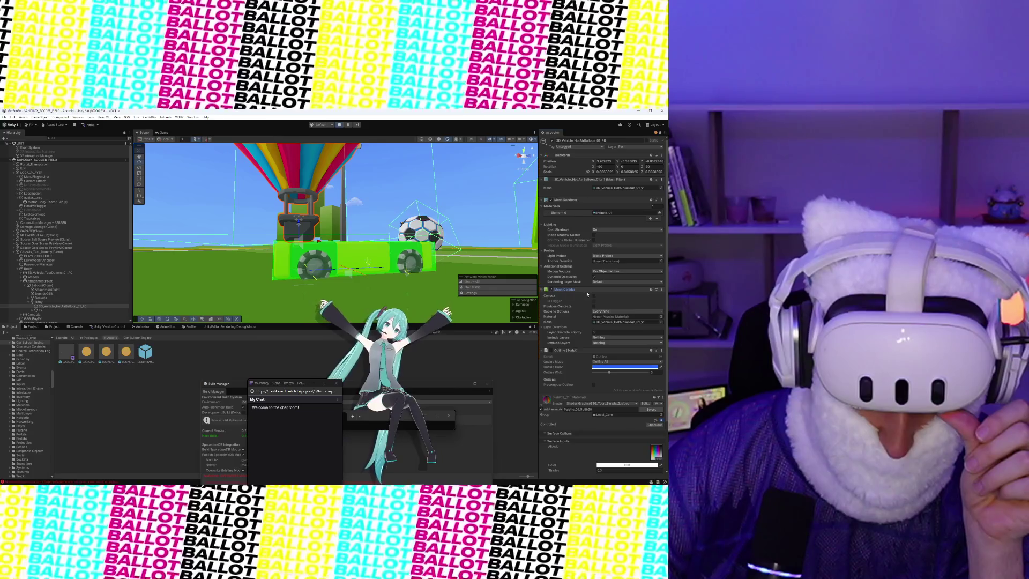
left_click(593, 295)
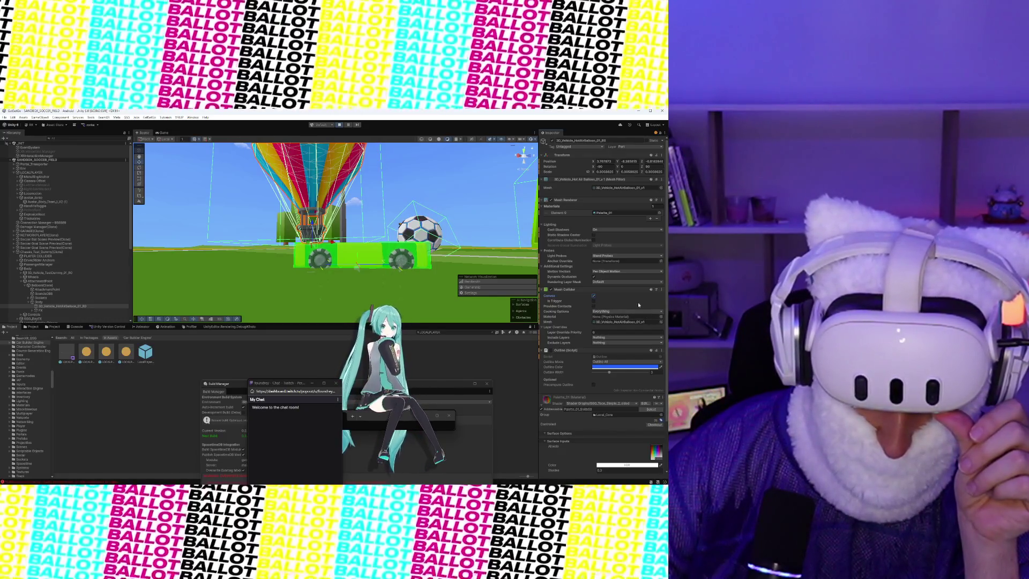
scroll(297, 239, "up", 5)
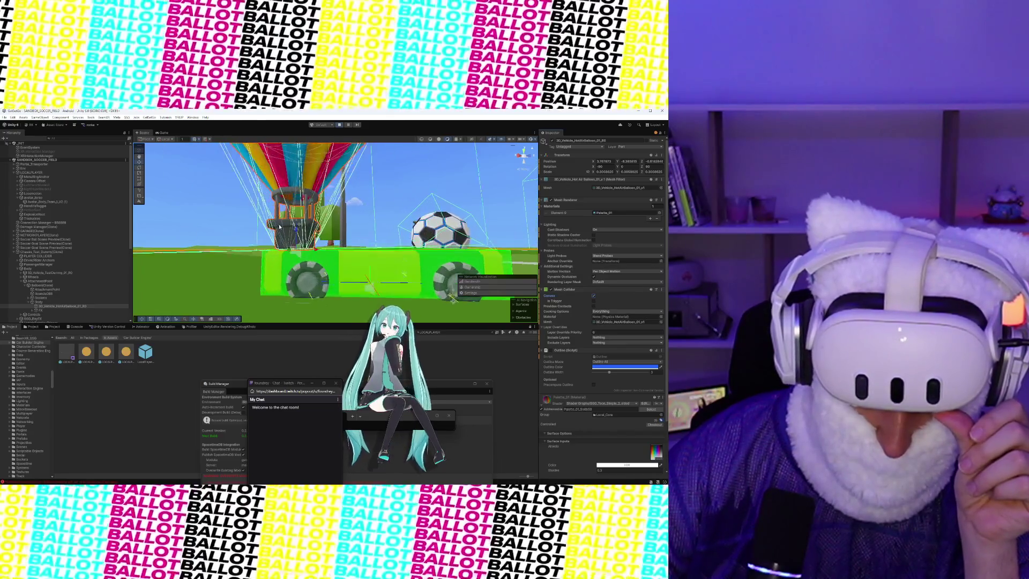
left_click_drag(296, 238, 401, 260)
scroll(401, 260, "down", 10)
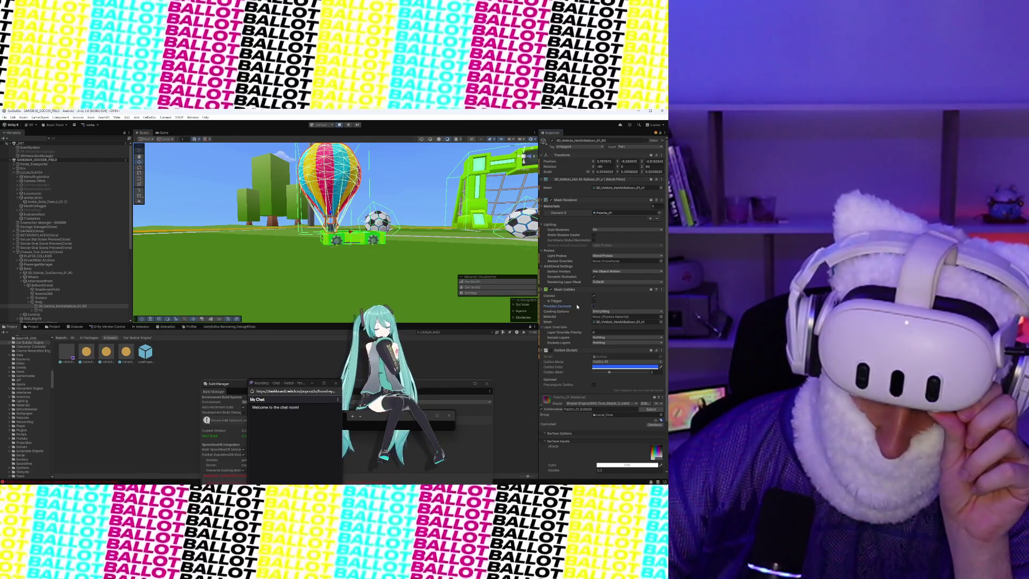
Leave Cooking Options at Everything and tick Vehicle in the collider's Exclude Layers list
left_click(594, 312)
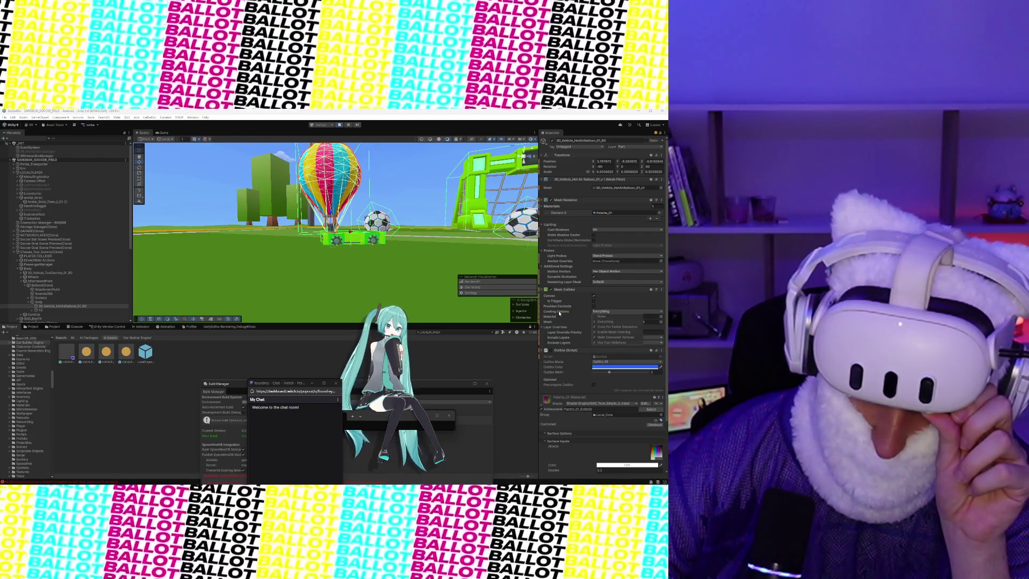
left_click(558, 313)
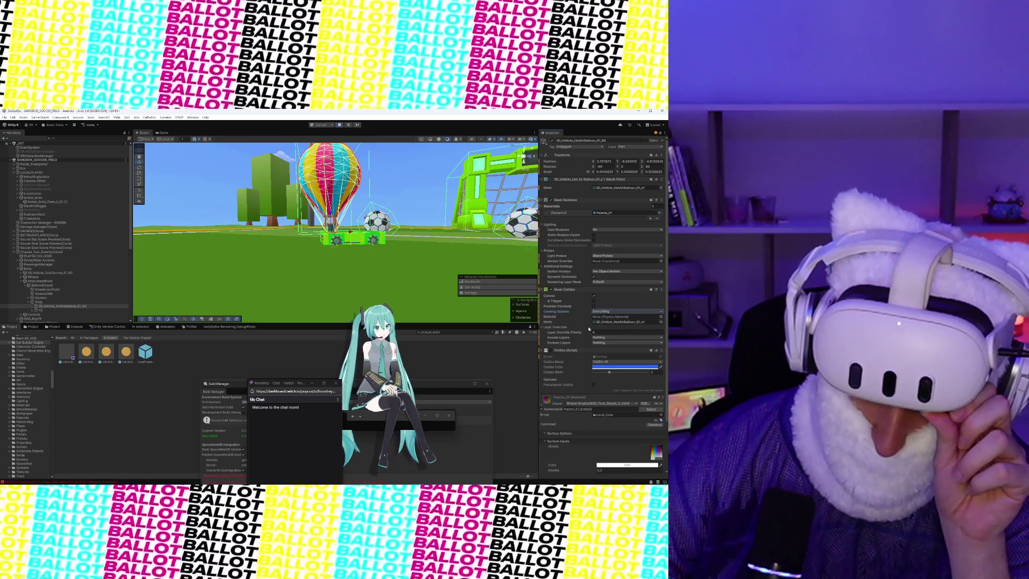
left_click(607, 343)
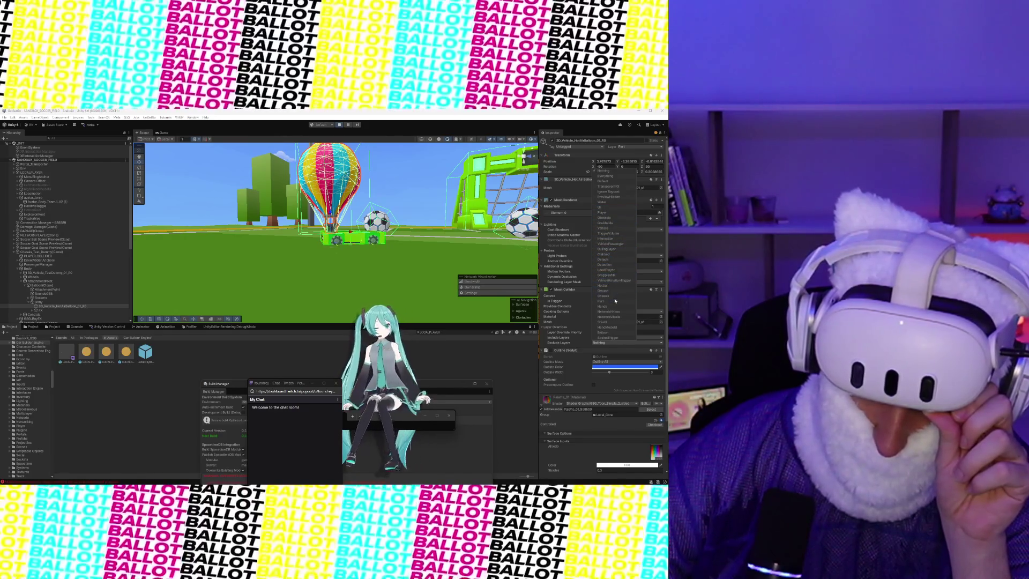
left_click(609, 228)
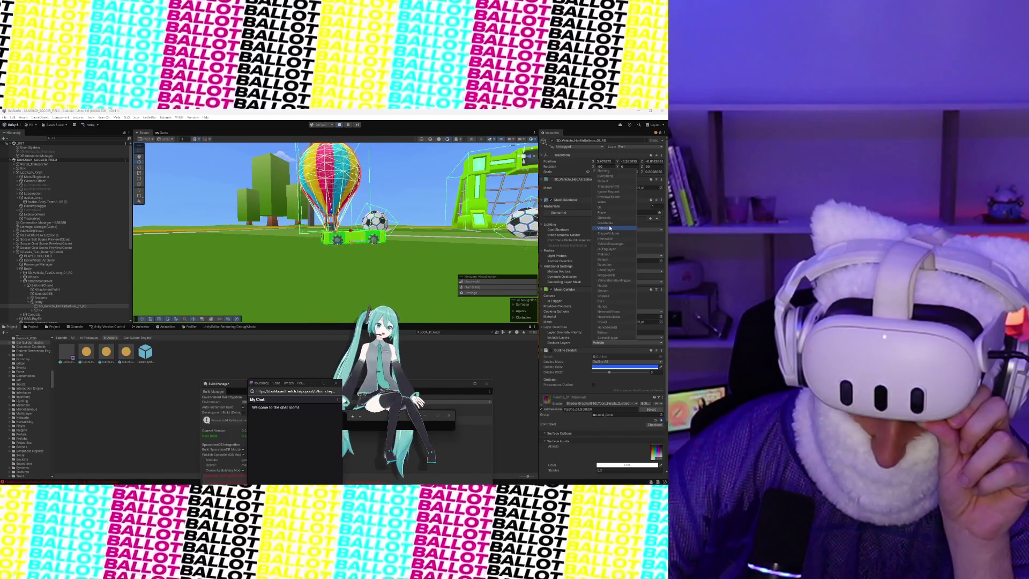
Set the collider's Exclude Layers back to Nothing and watch the running play-test
left_click(609, 229)
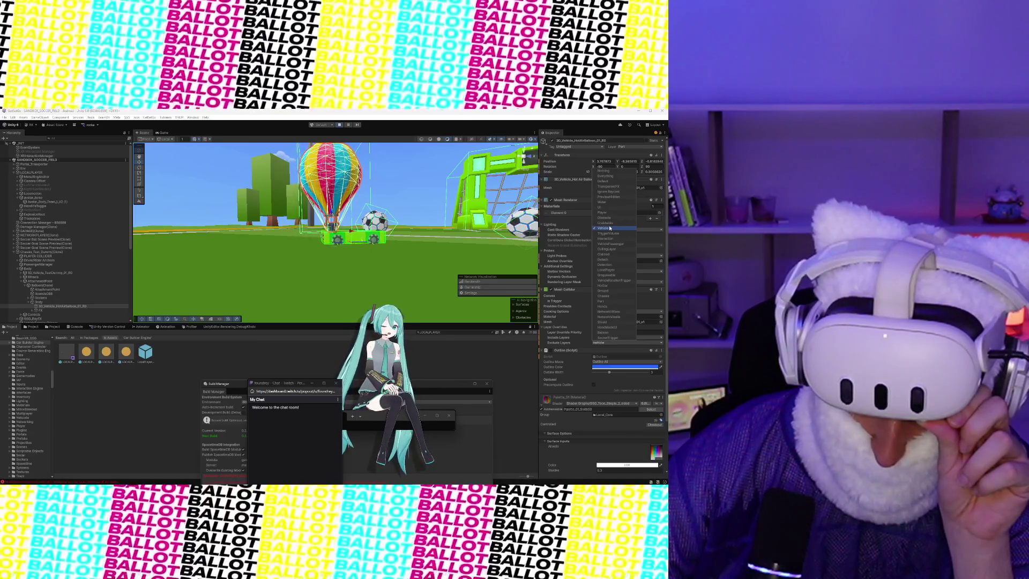
left_click(610, 228)
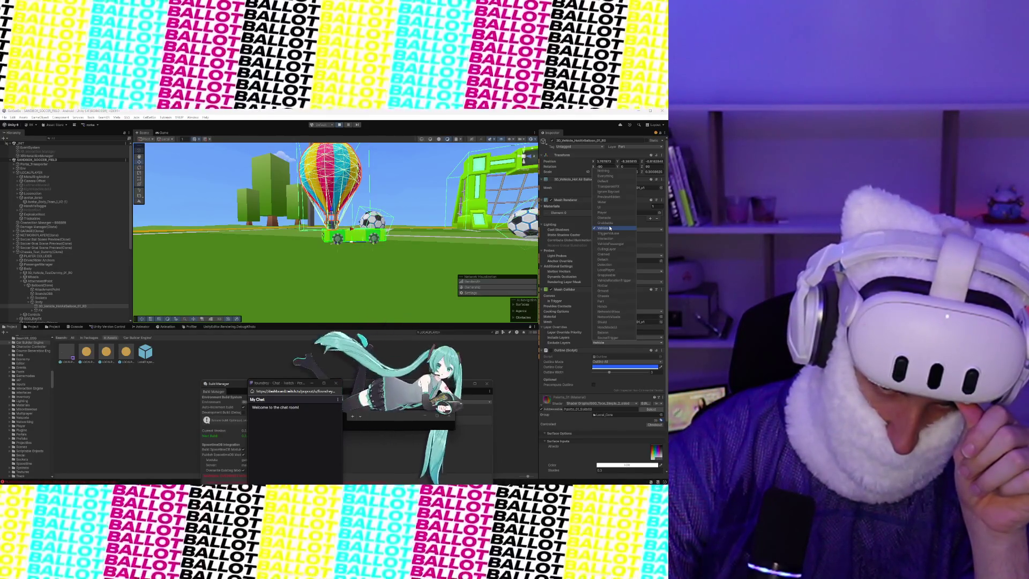
left_click(168, 136)
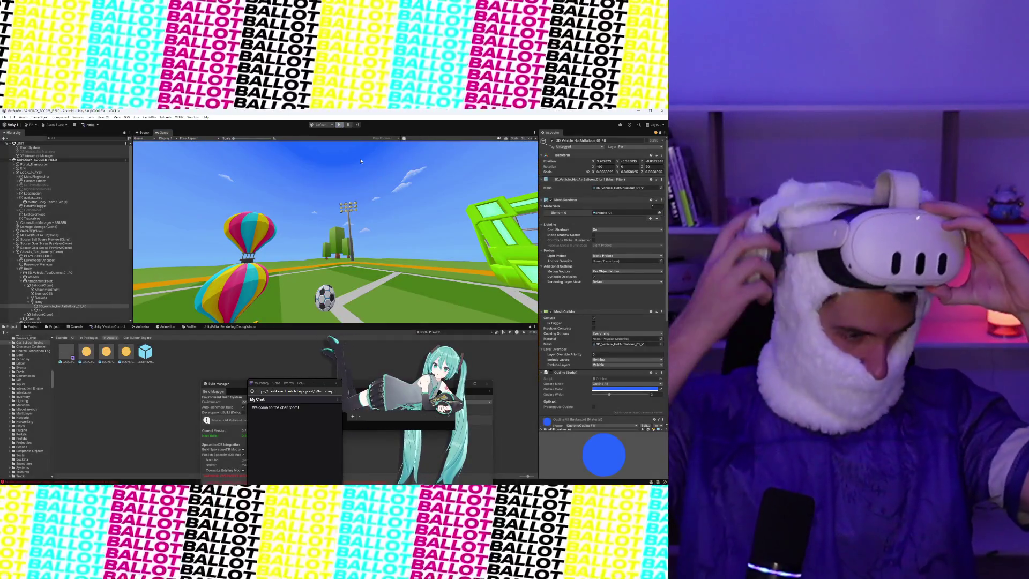
Stop the balloon play-test and return to editing in the Scene view
left_click(338, 124)
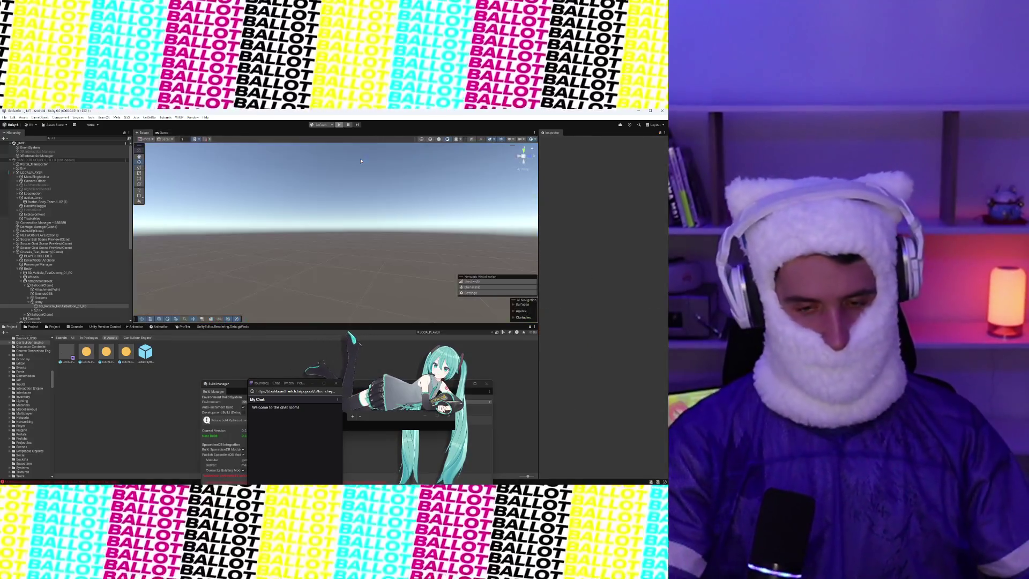
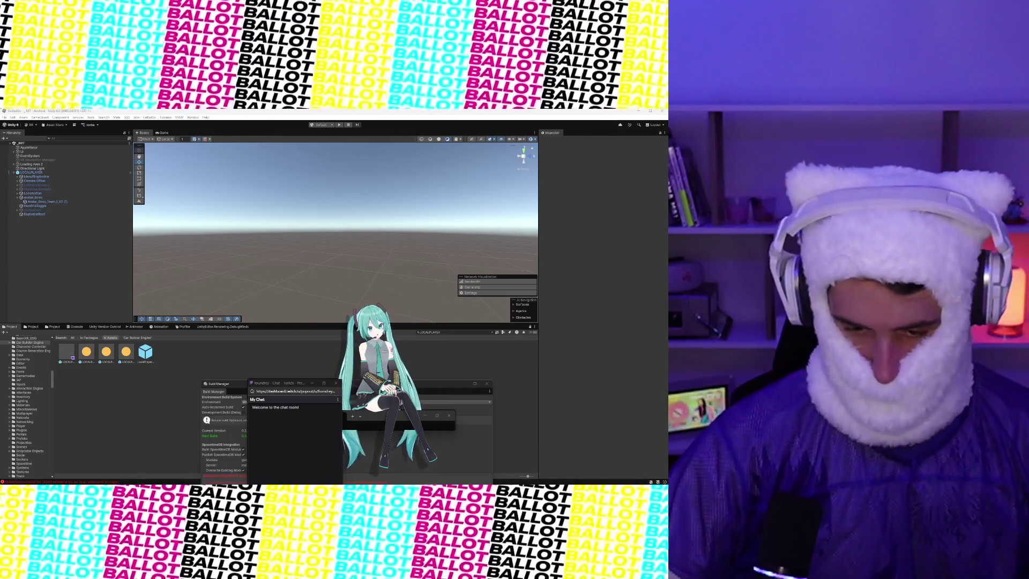
Drag the Twitch chat popup to the left screen edge to reveal the Command Prompt
mouse_move(215, 482)
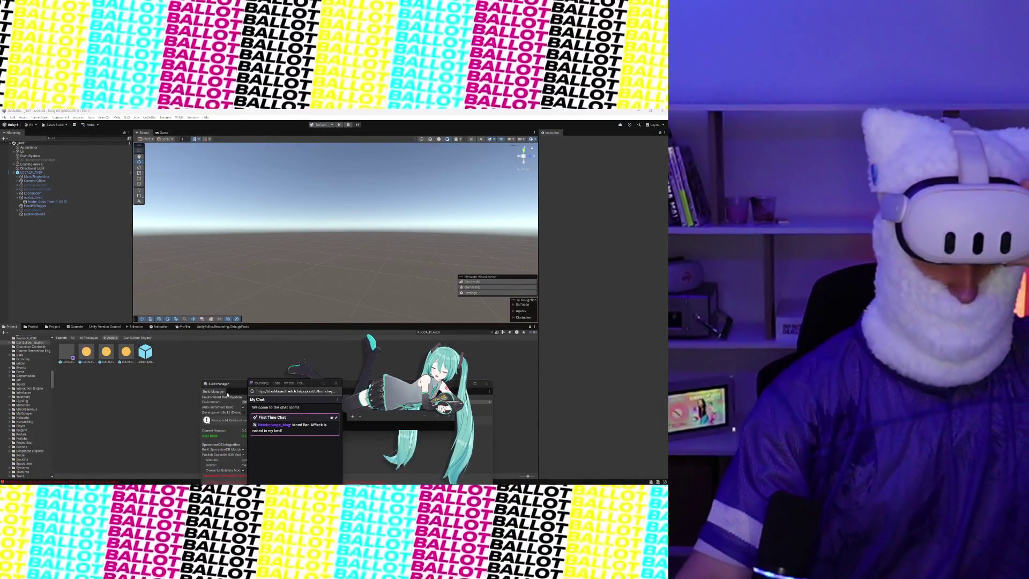
left_click_drag(282, 385, 1, 252)
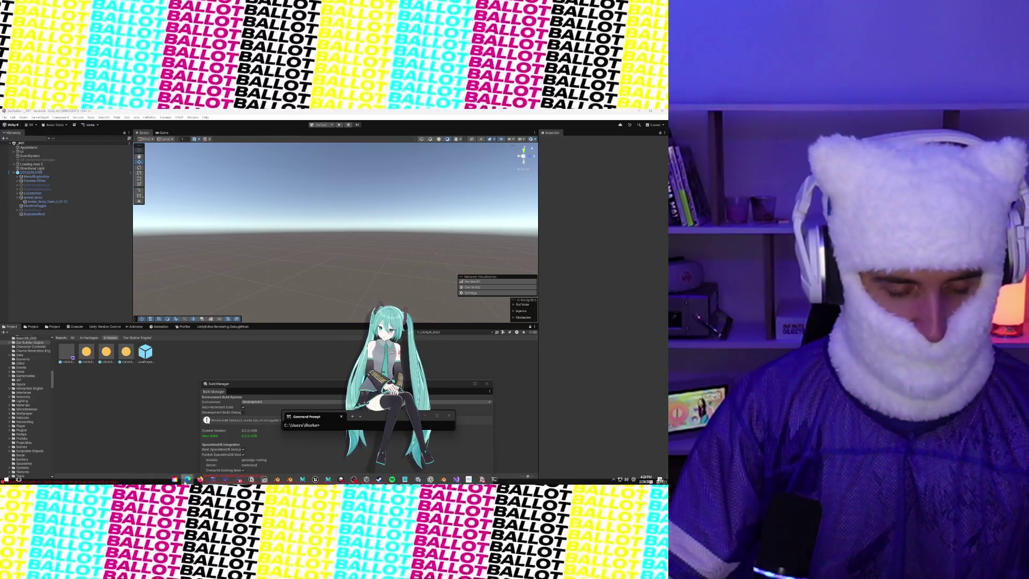
right_click(187, 479)
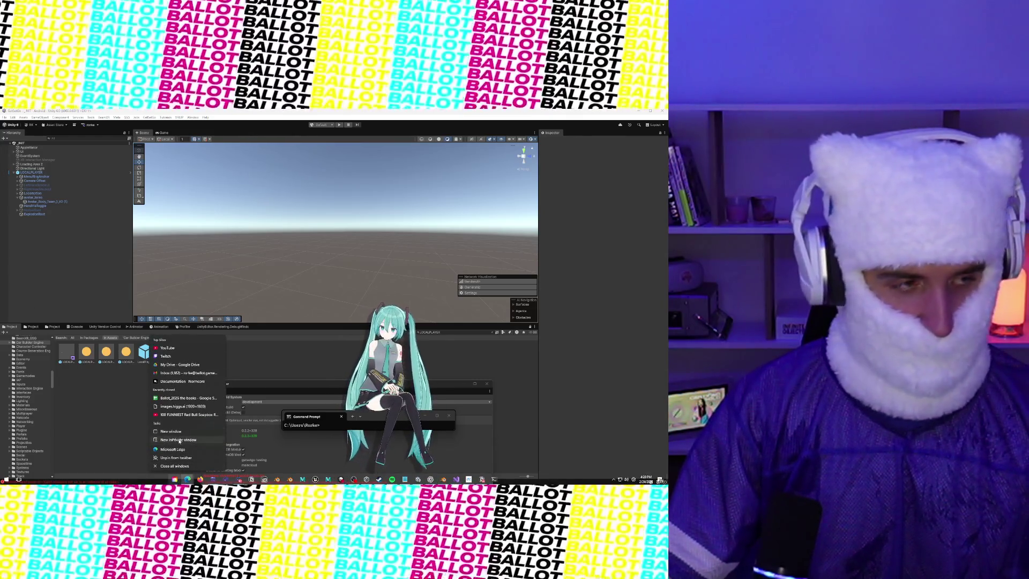
left_click(58, 320)
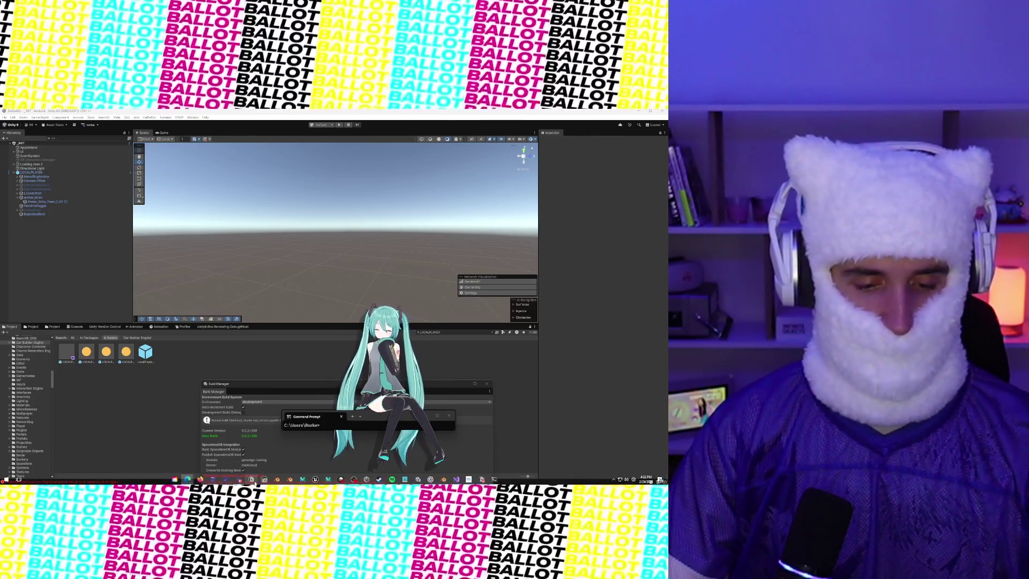
mouse_move(240, 482)
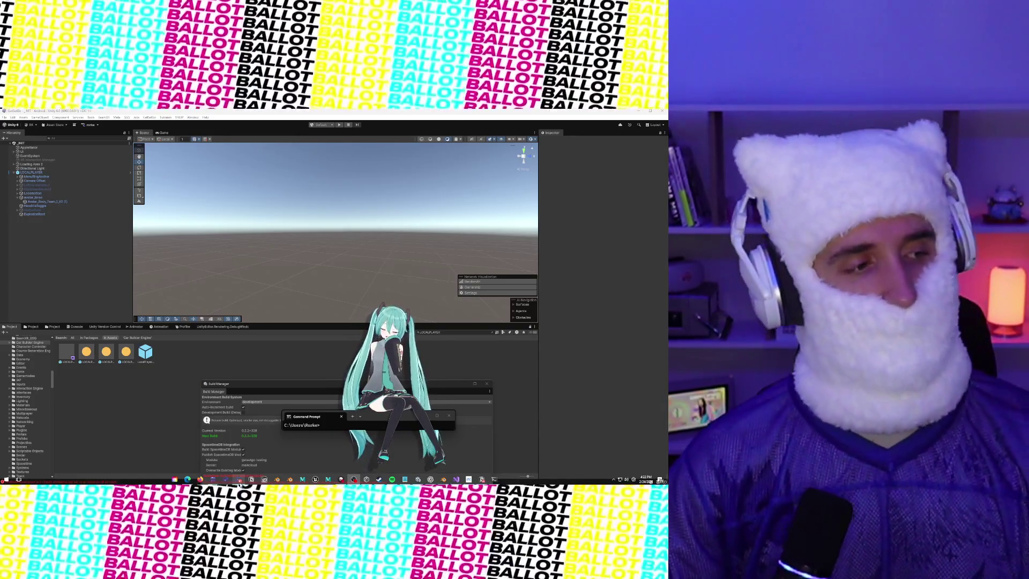
scroll(33, 375, "up", 5)
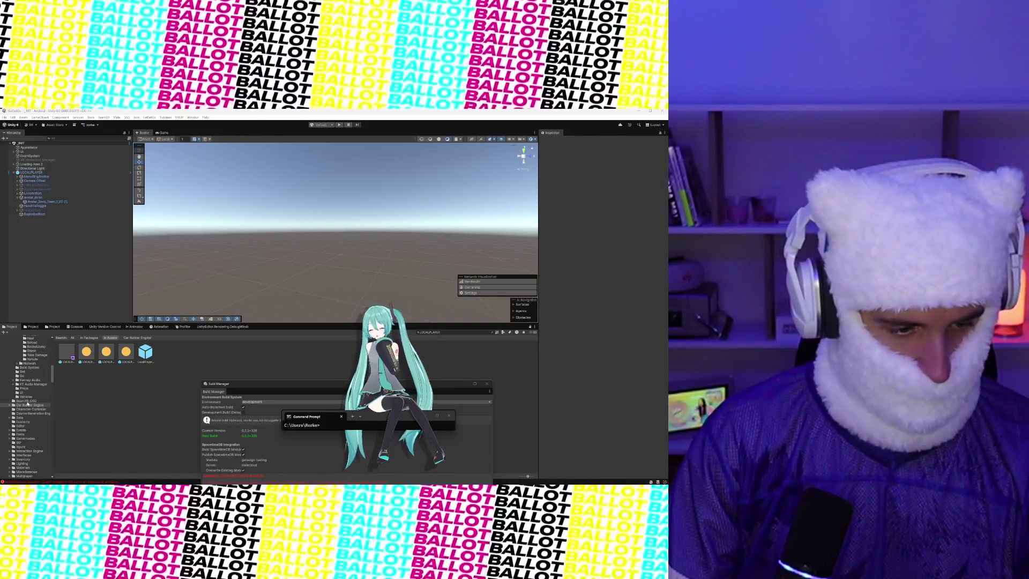
Create a new MonoBehaviour script in the Car Builder Engine folder and type its name
left_click(28, 404)
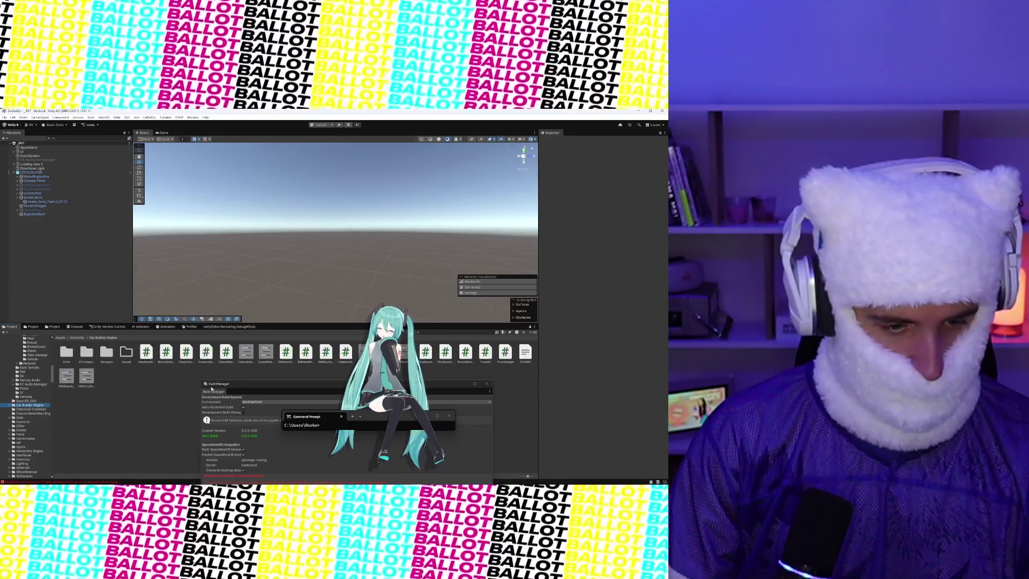
right_click(174, 384)
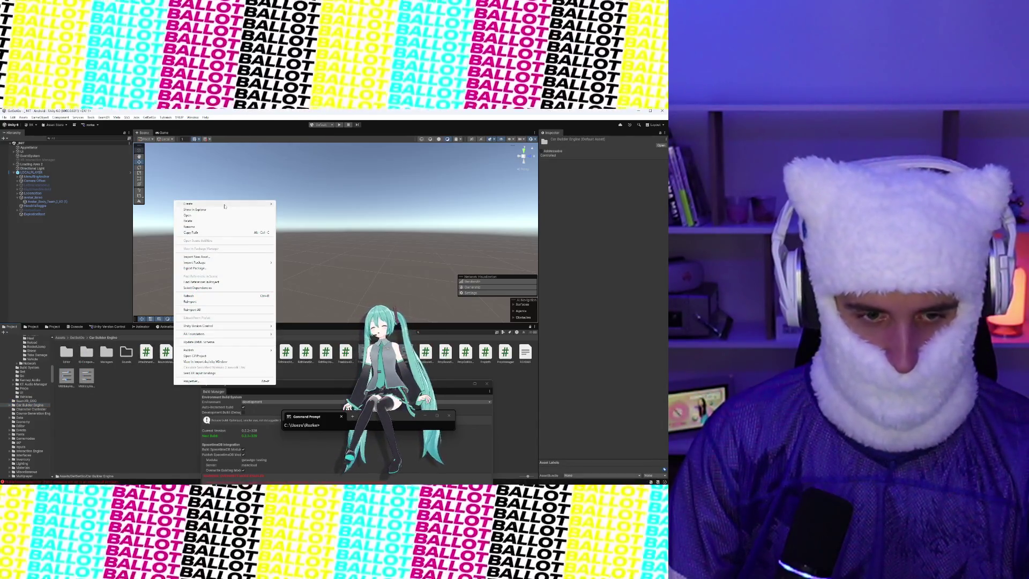
mouse_move(224, 206)
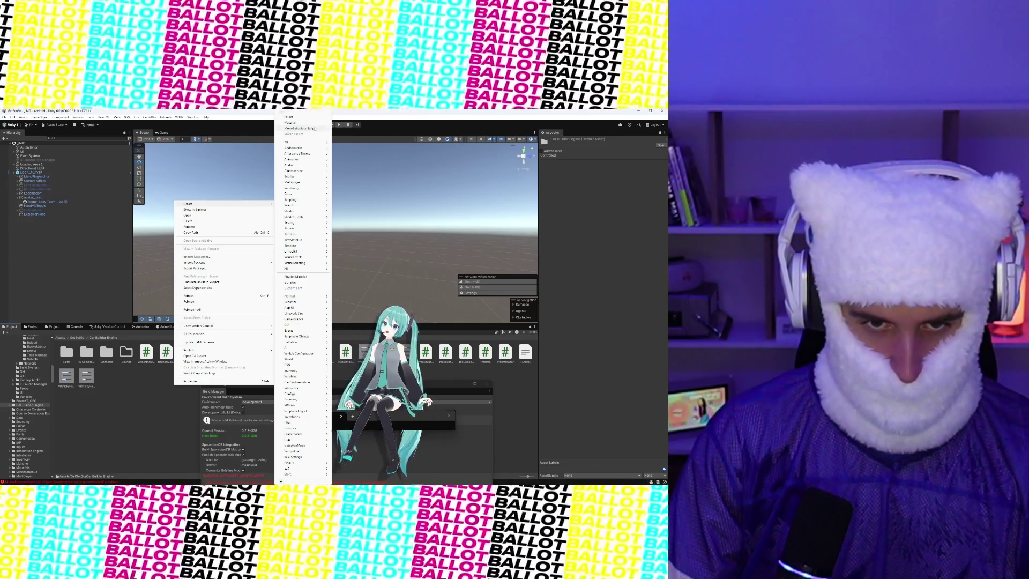
left_click(299, 129)
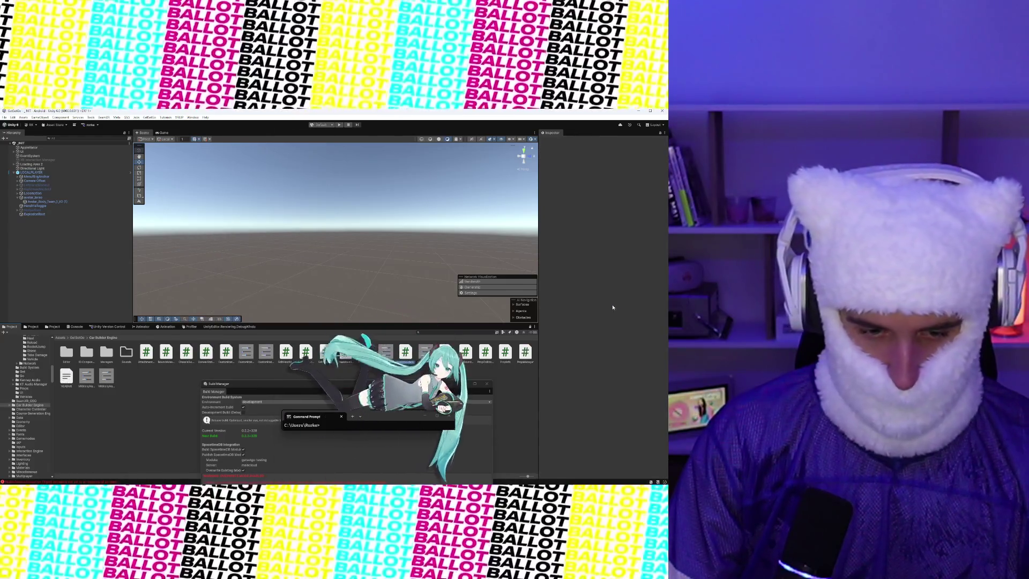
type("Pool")
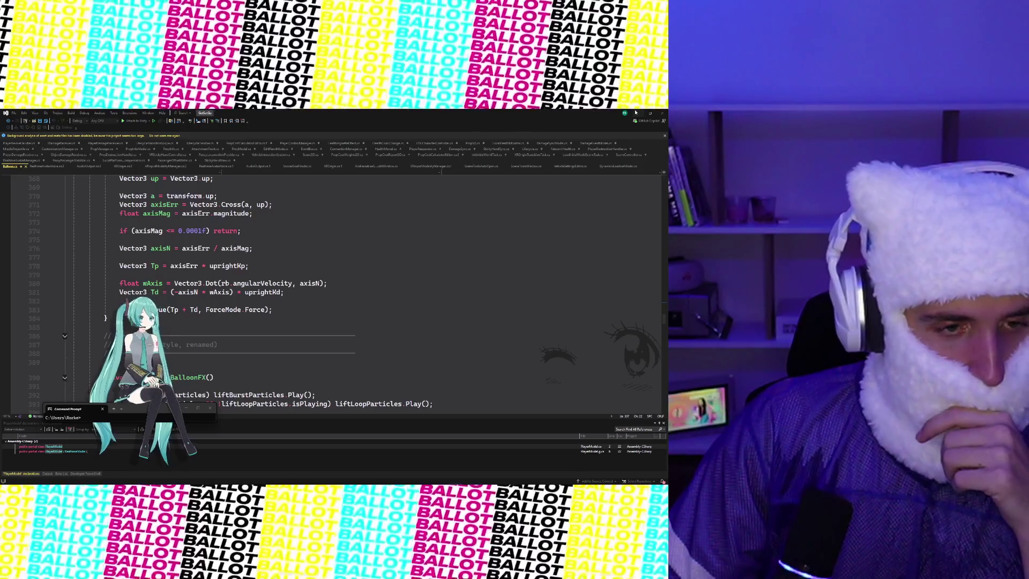
Switch from Visual Studio back to Unity so the new script compiles
left_click(638, 114)
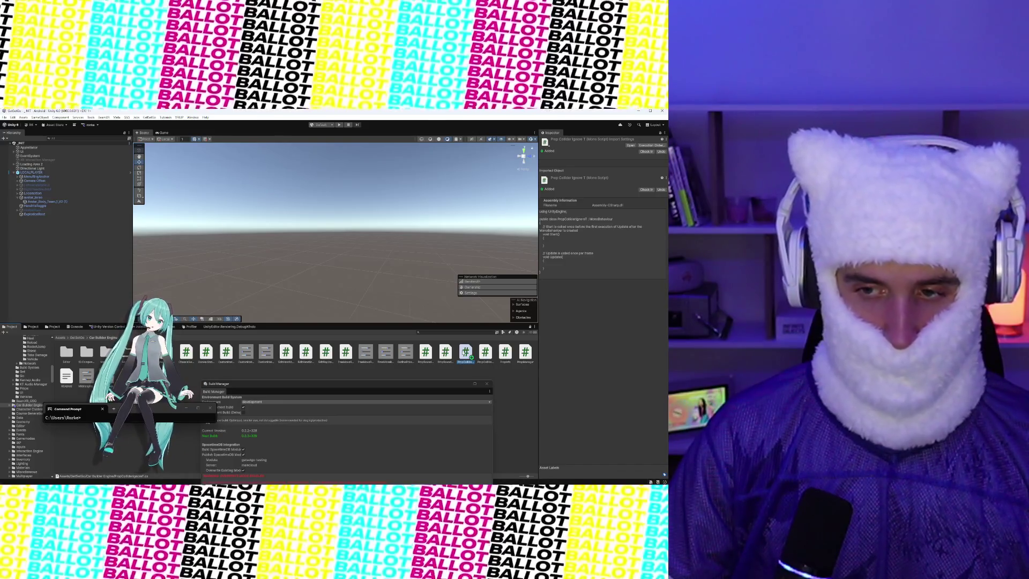
Open the new script and rename class PropColliderIgnoreT to PropColliderIgnoreToggle
double_click(464, 353)
double_click(159, 205)
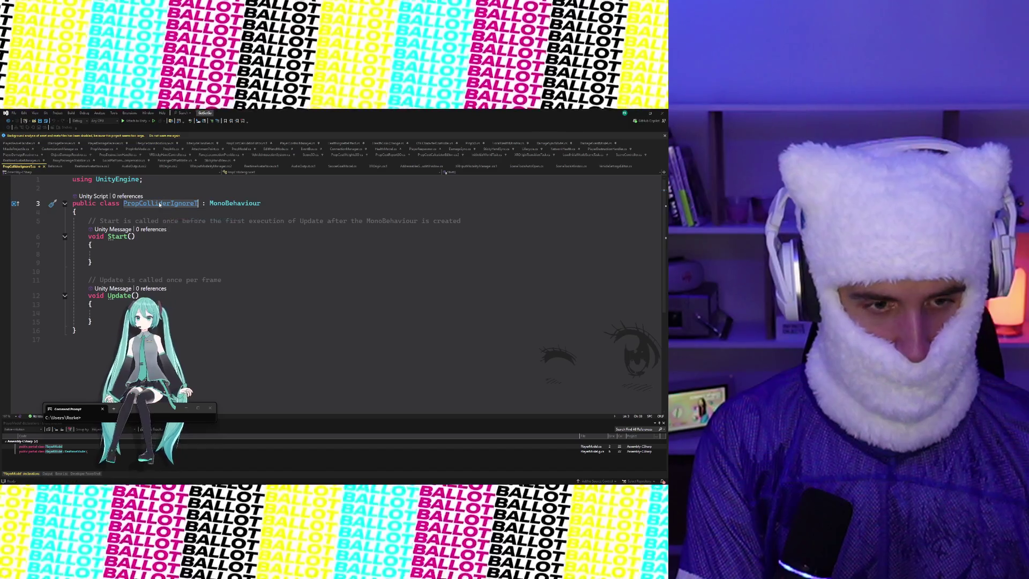
key("ctrl+r")
key("ctrl+r")
key("BackSpace")
key("BackSpace")
key("BackSpace")
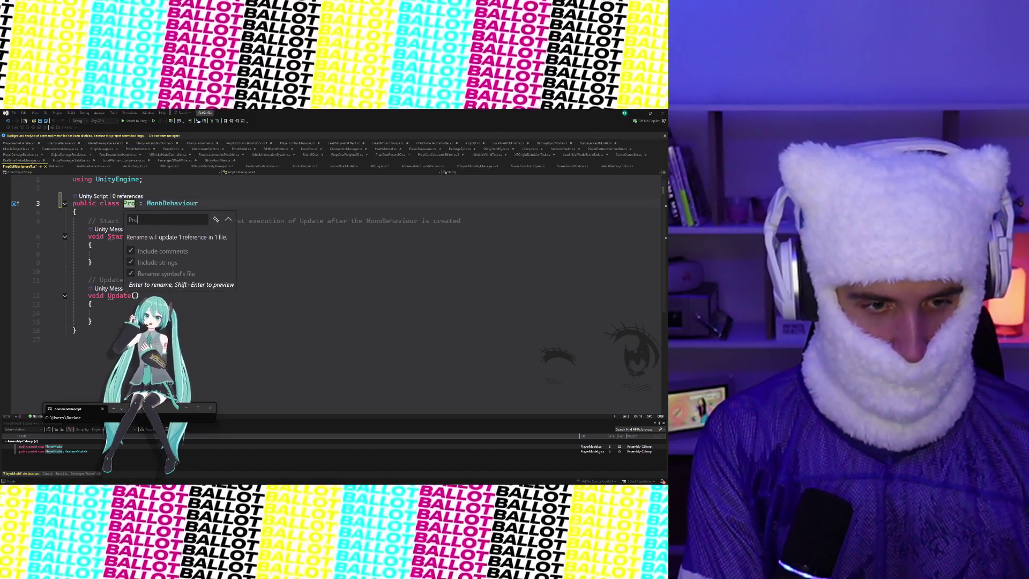
type("Ign")
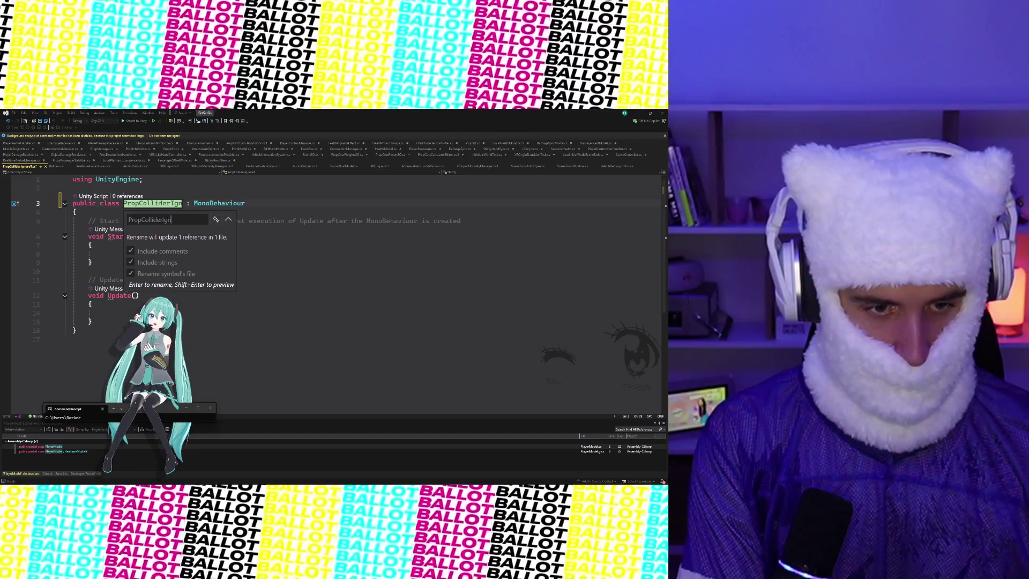
type("oreToggle")
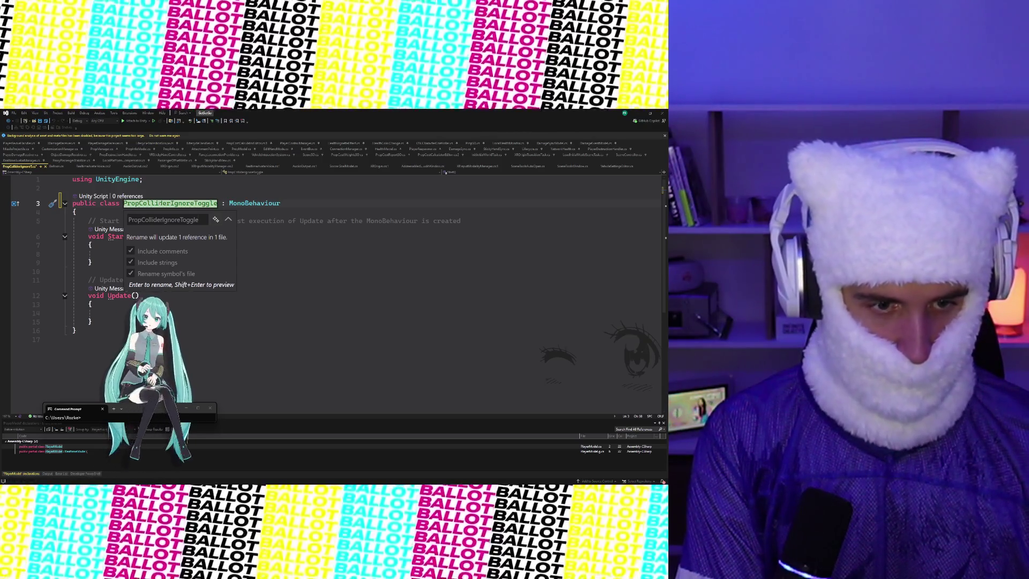
key("Return")
key("Return")
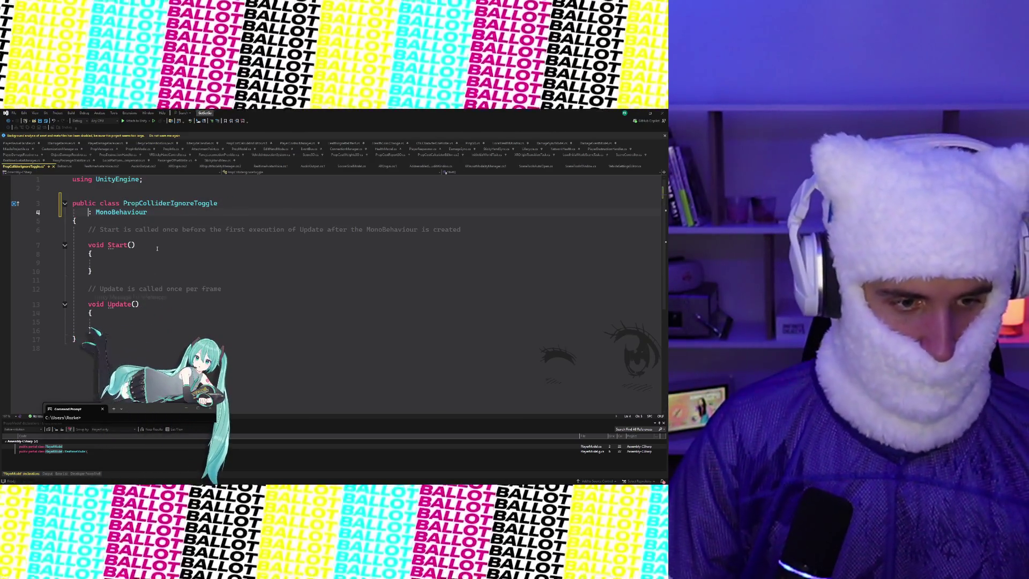
key("ctrl+z")
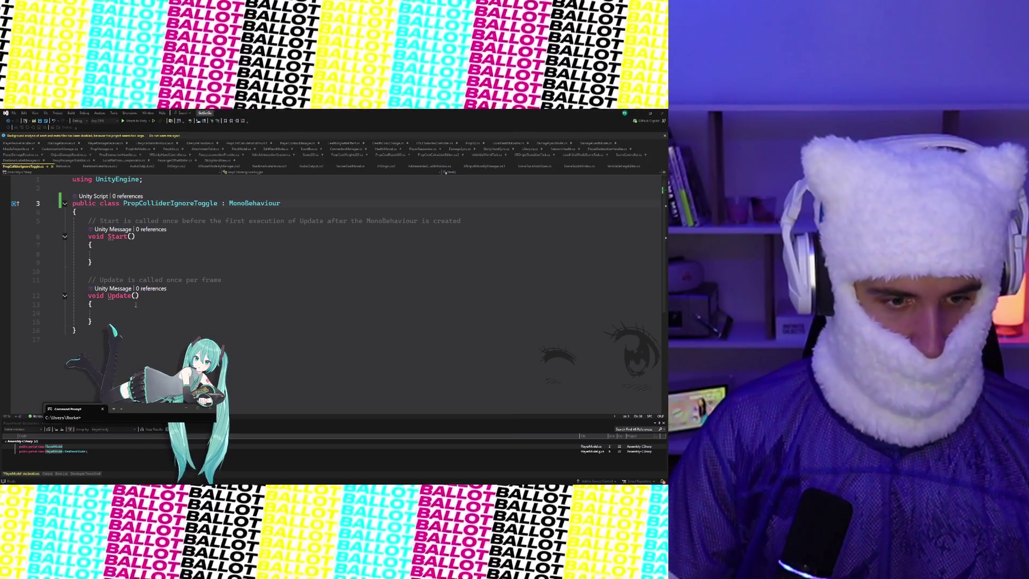
left_click(126, 318)
Replace the template Start and Update methods with a [SerializeField] private PropInfo propInfo field
mouse_move(127, 318)
left_mouse_down()
mouse_move(74, 239)
mouse_move(89, 221)
left_mouse_up()
type("[S")
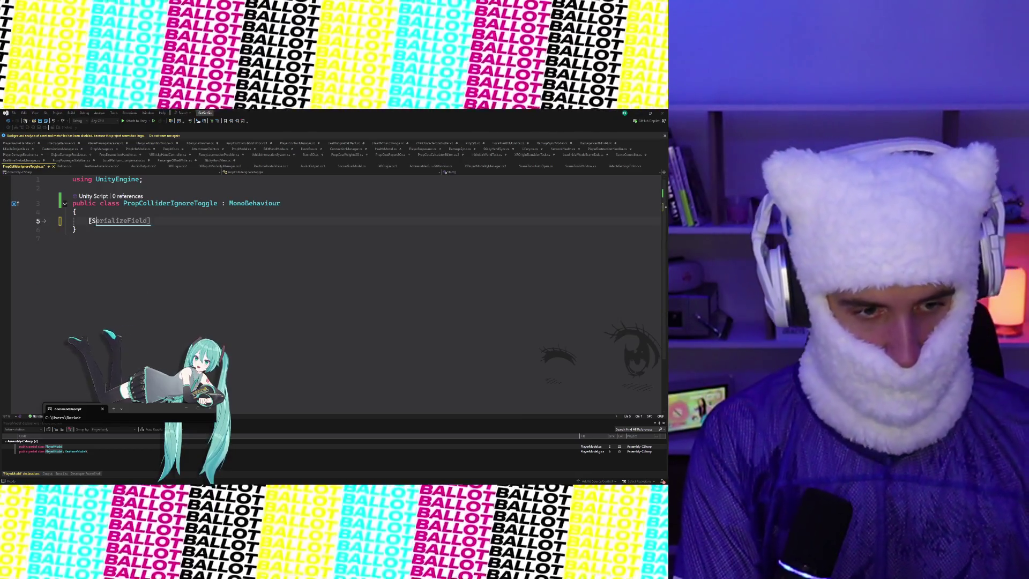
type("erializeField] pr")
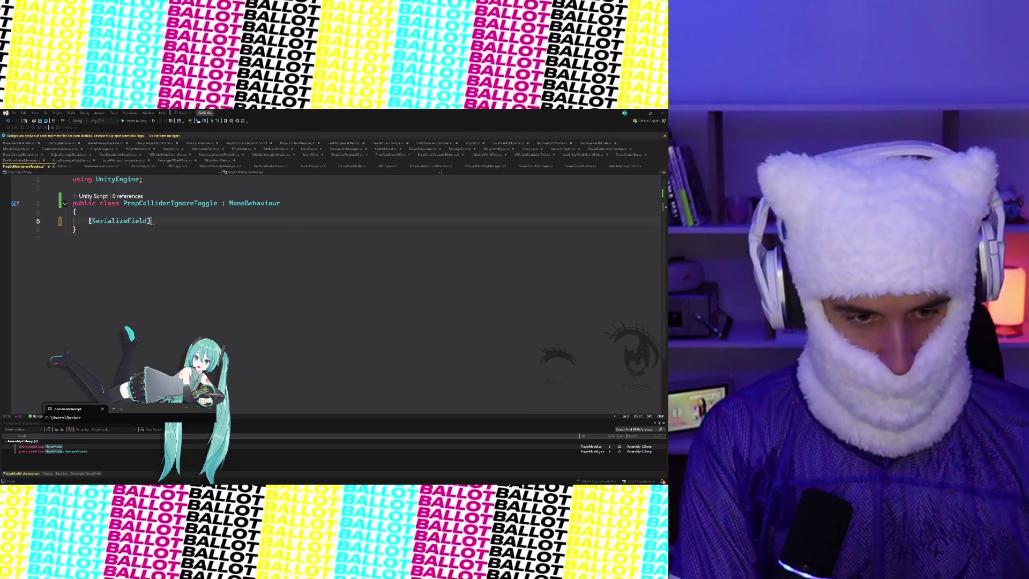
type("ivate")
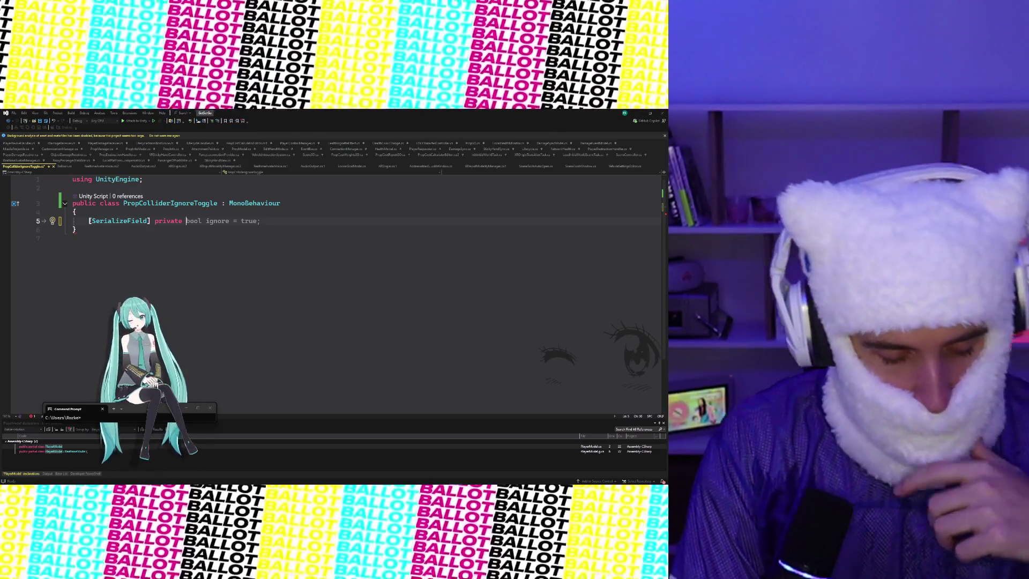
type("propInfo")
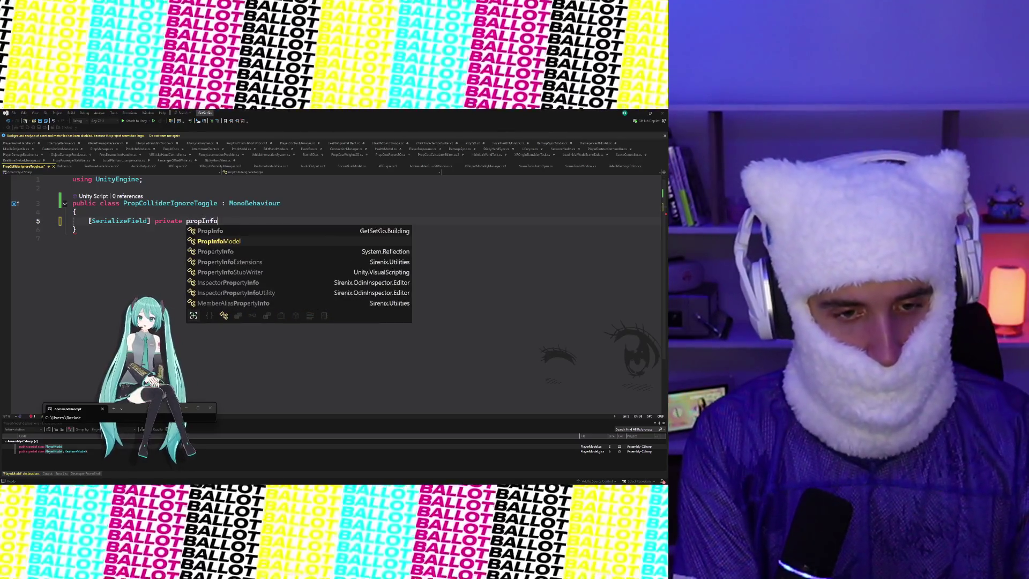
key("Up")
key("Tab")
type("propInfo;")
key("Return")
key("Return")
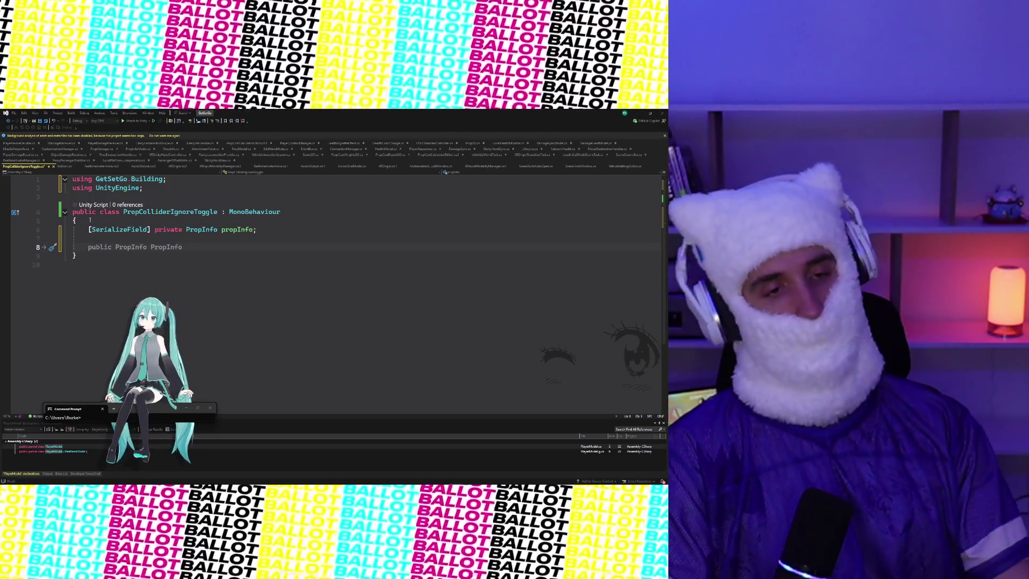
Add a [SerializeField] private Collider toggleCollider field
key("BackSpace")
key("BackSpace")
key("Return")
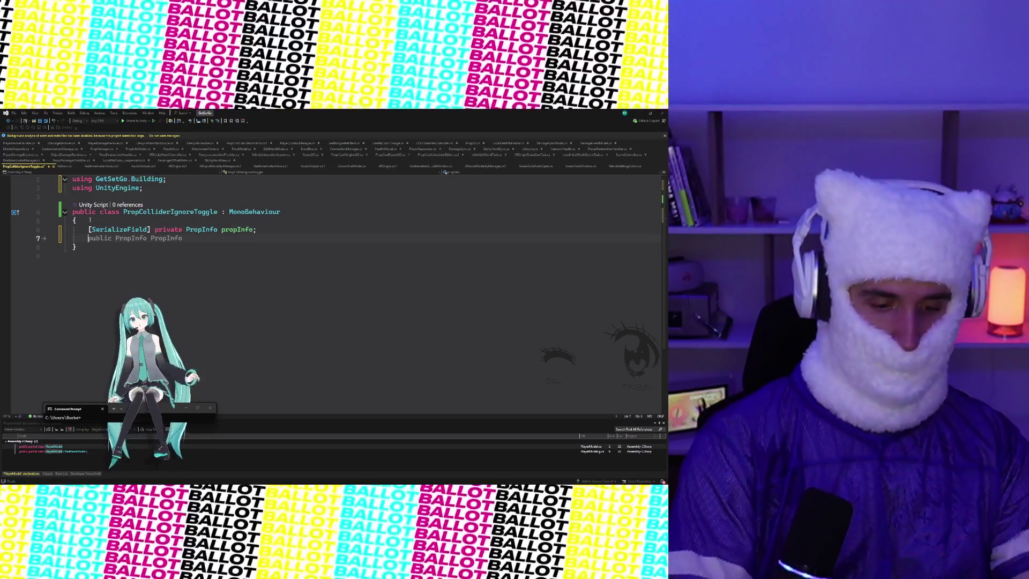
type("[SerializeFi")
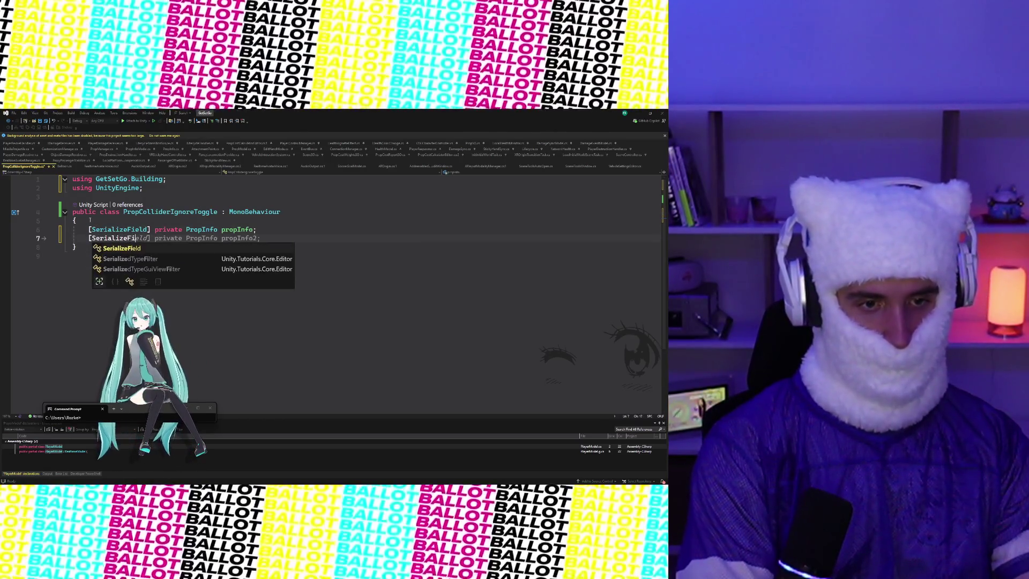
key("Tab")
type("] pri")
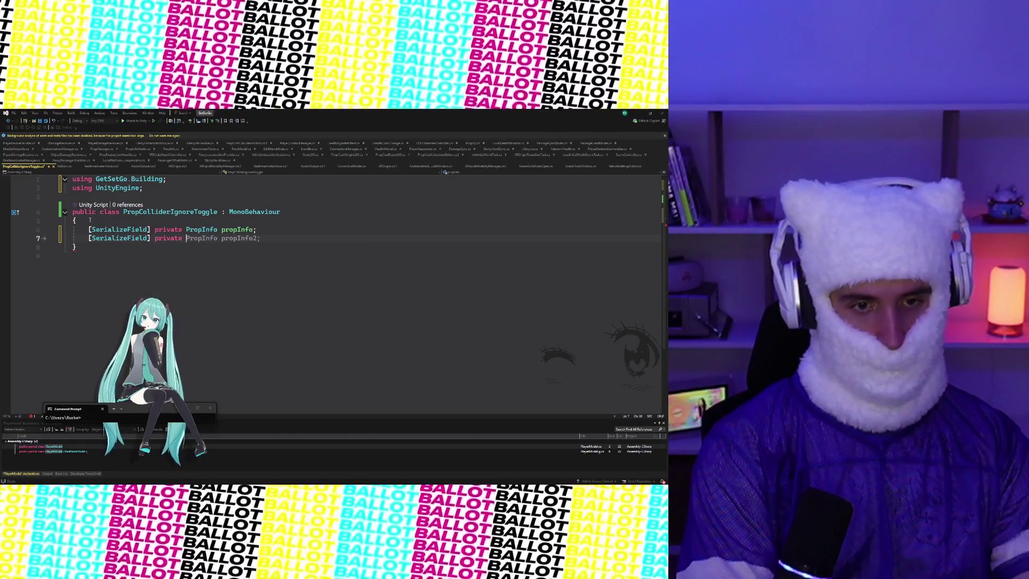
type(" Coll")
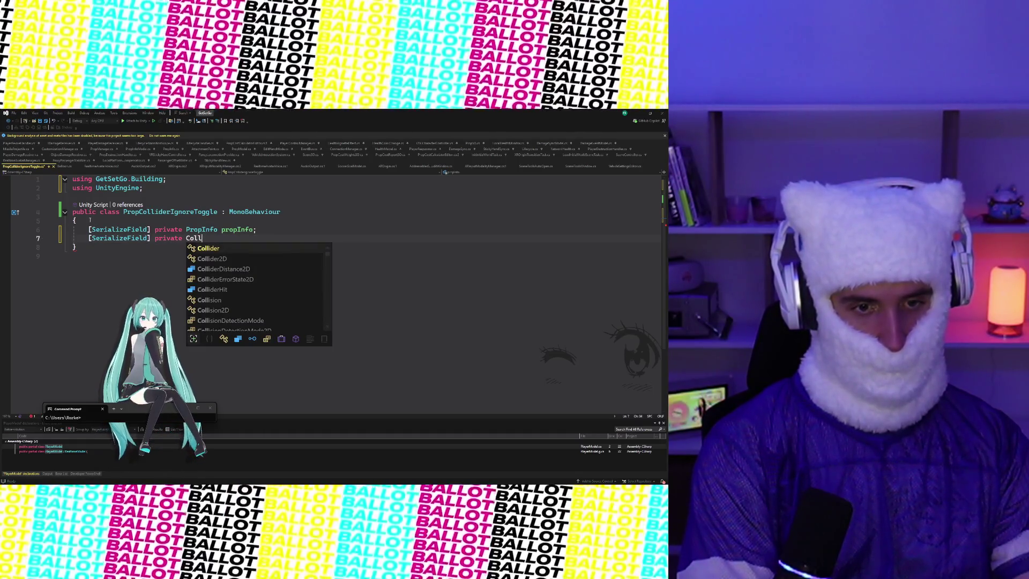
type("lider")
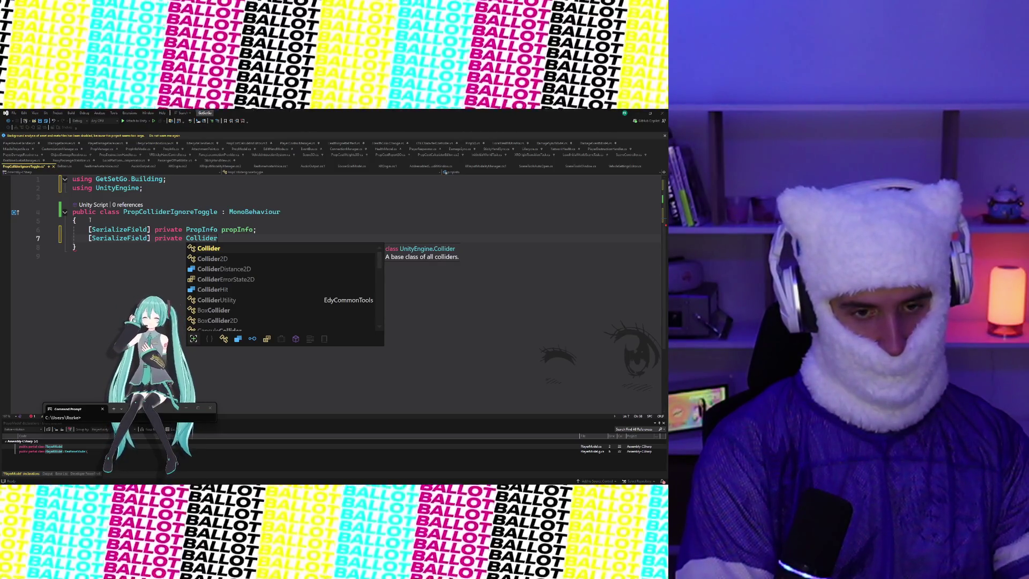
type("toggle")
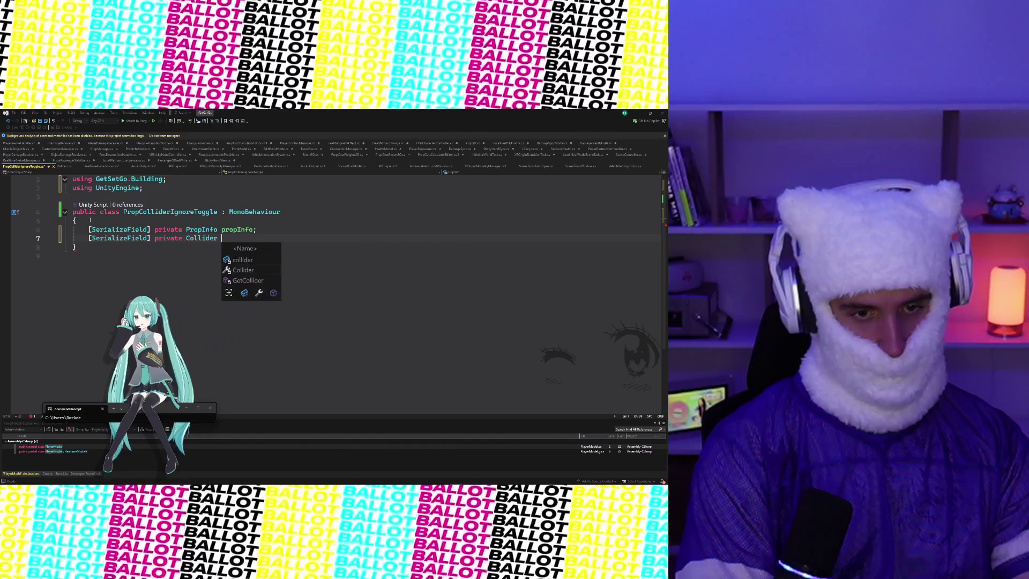
type("Collider;")
key("Return")
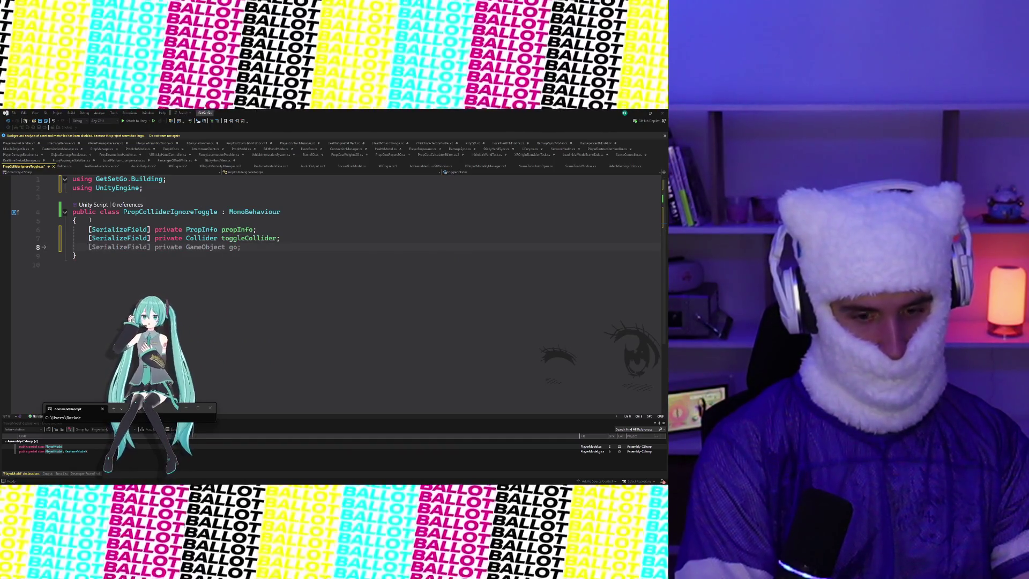
Declare a private Rigidbody field named currentRb
type("[Serializ")
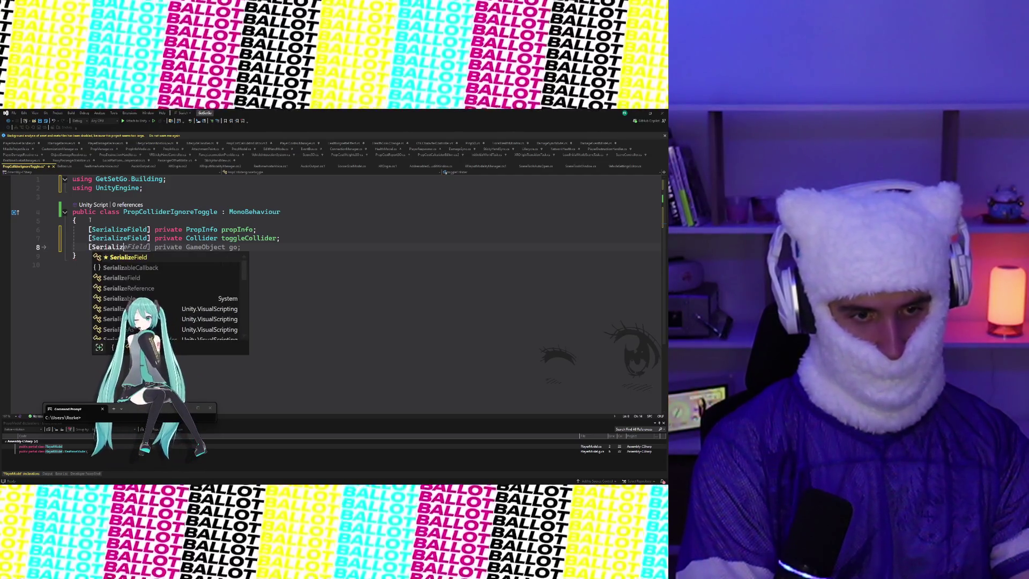
type("eFil")
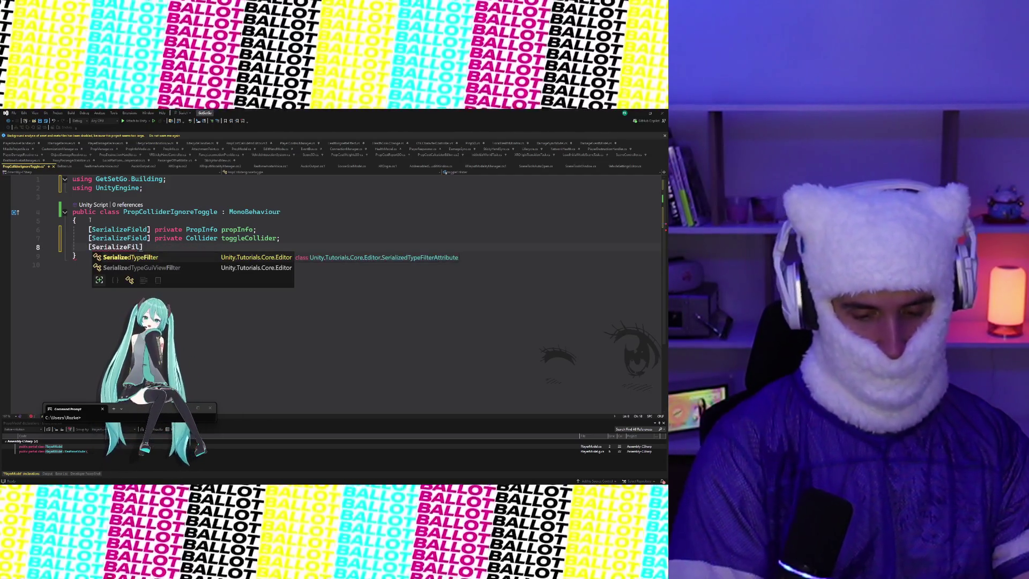
left_click(157, 245)
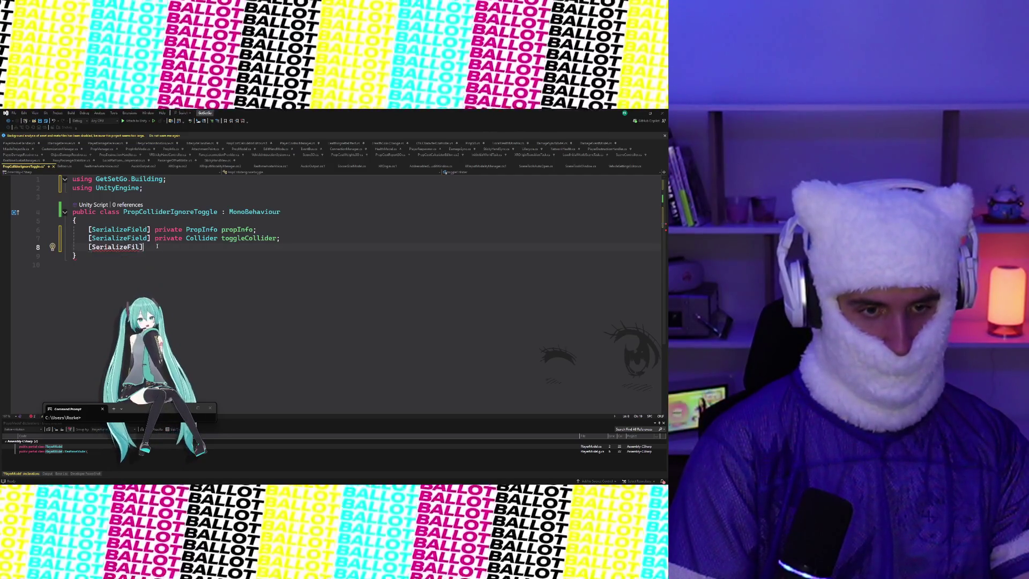
key("shift+End")
key("Delete")
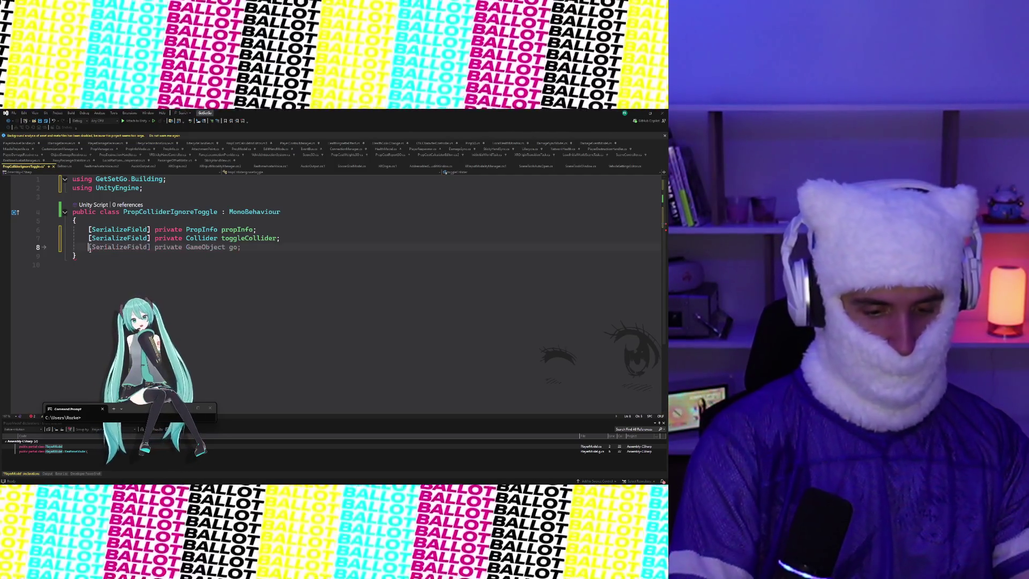
type("private ri")
key("Tab")
type("cahce")
key("BackSpace")
key("BackSpace")
key("BackSpace")
type("currentR")
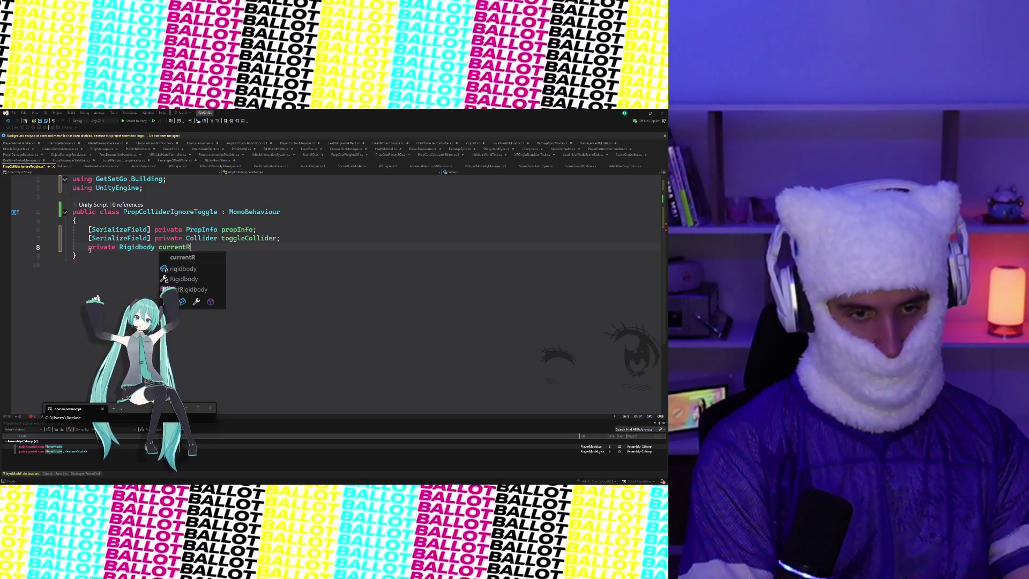
type("b;")
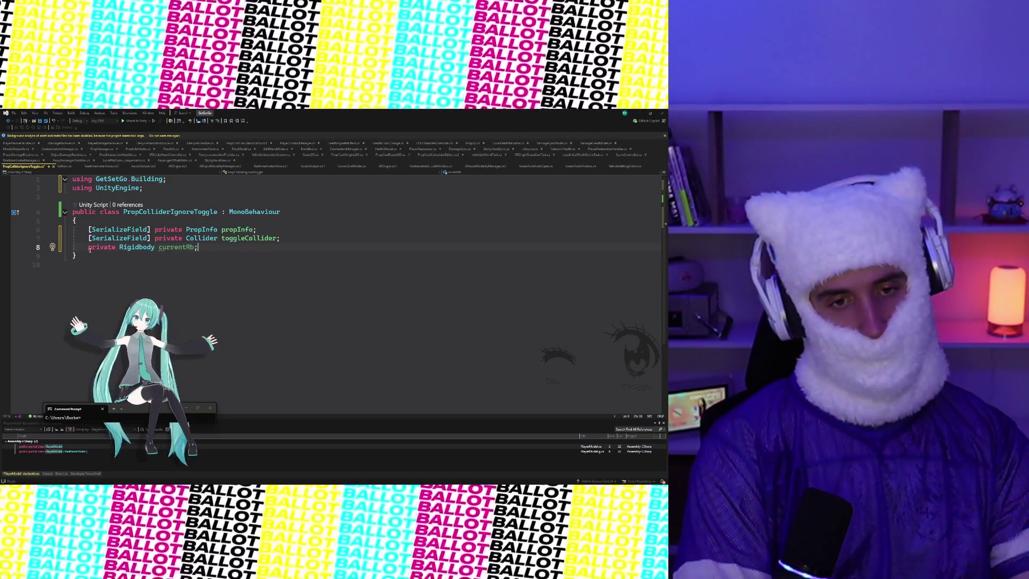
key("Return")
key("Return")
key("Return")
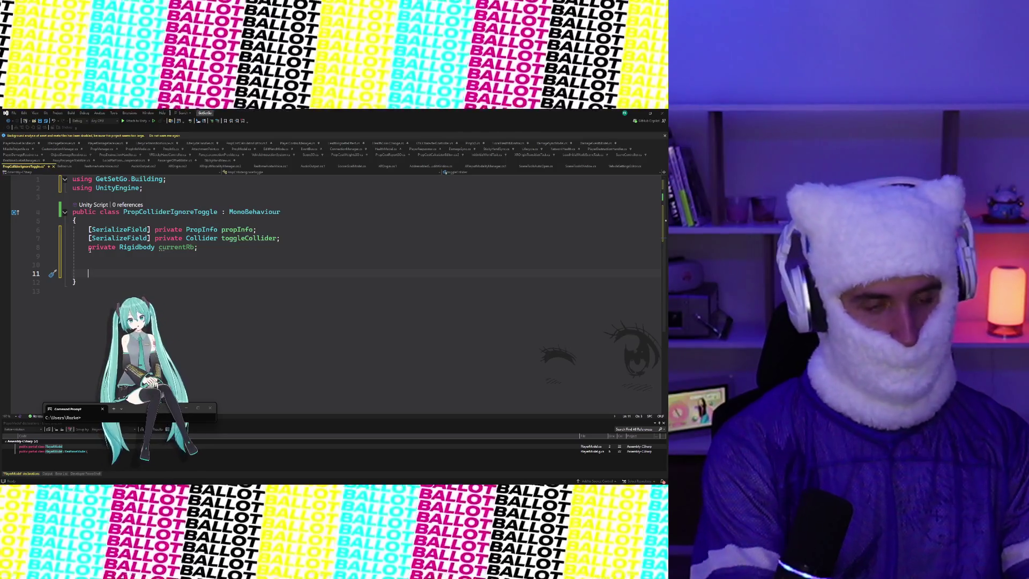
Add a private void Awake method to the class
type("prop")
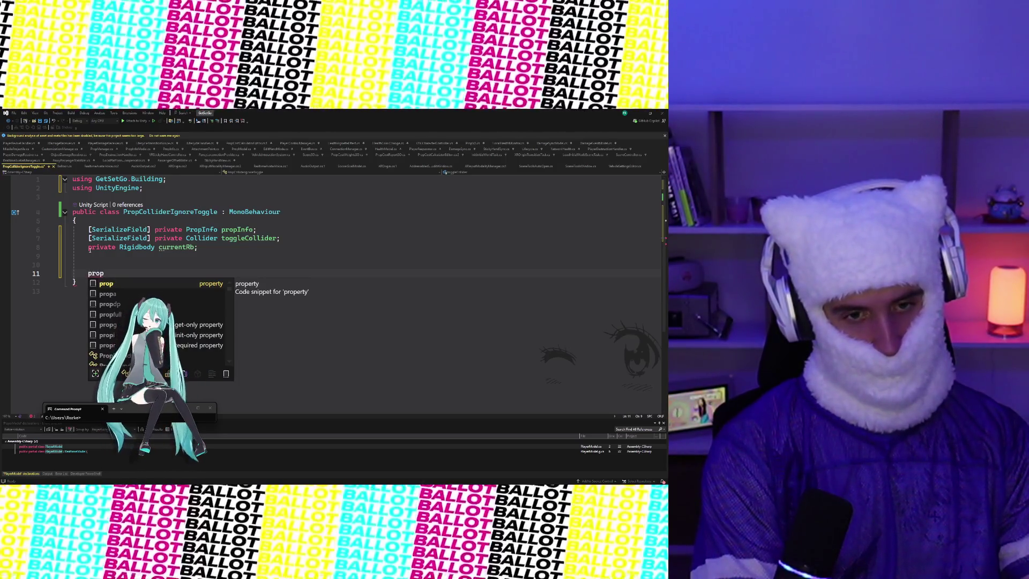
key("BackSpace")
key("BackSpace")
key("BackSpace")
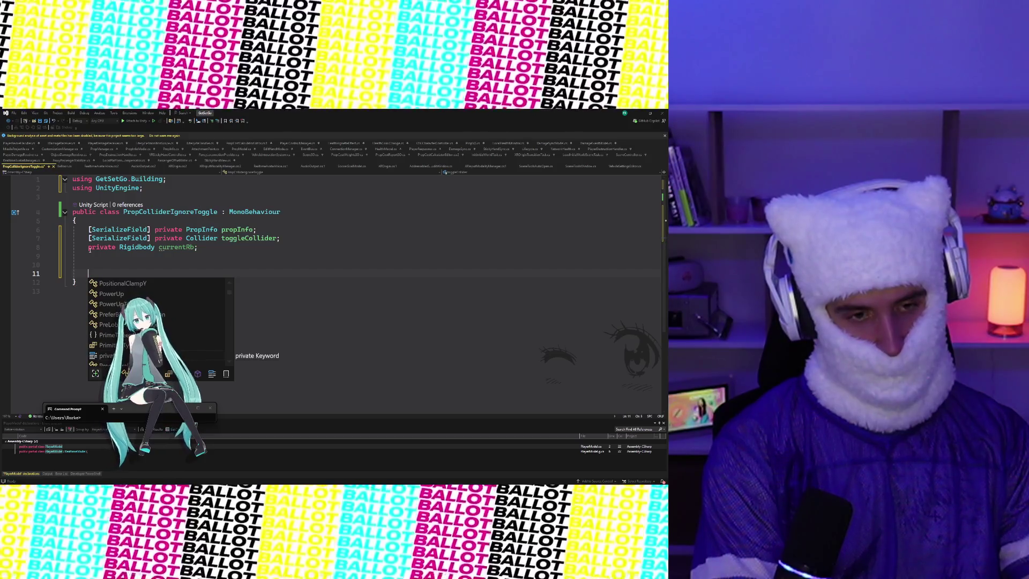
type("private voi")
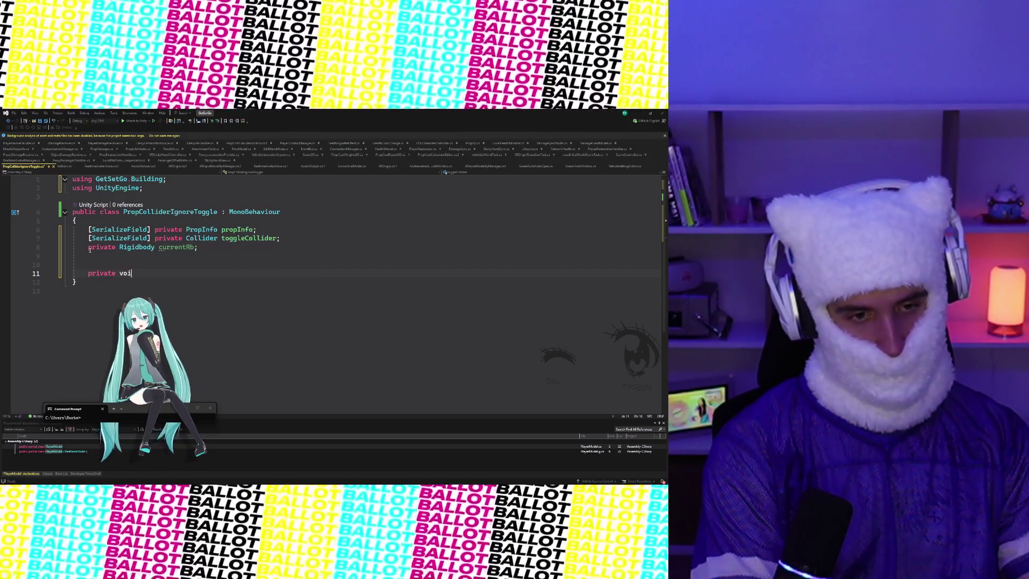
type("d Awake")
key("Tab")
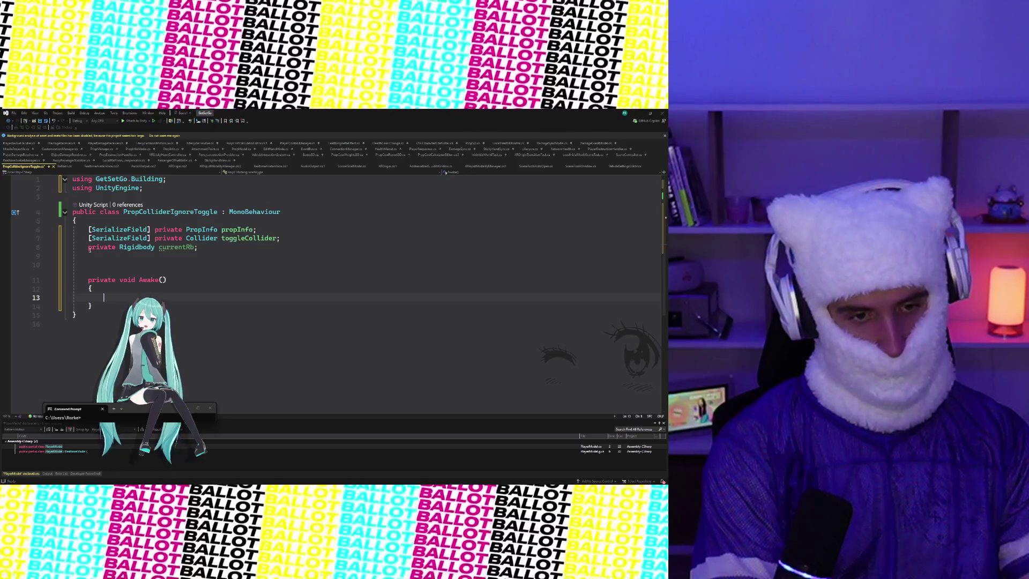
In Awake, set propInfo = GetComponentInParent<PropInfo>() when propInfo is null
type("pr")
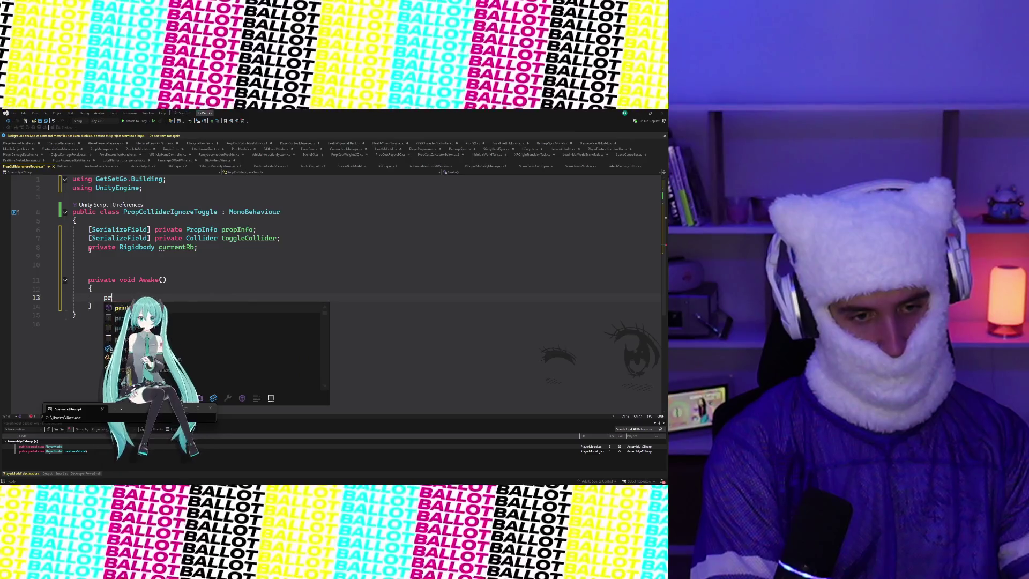
key("BackSpace")
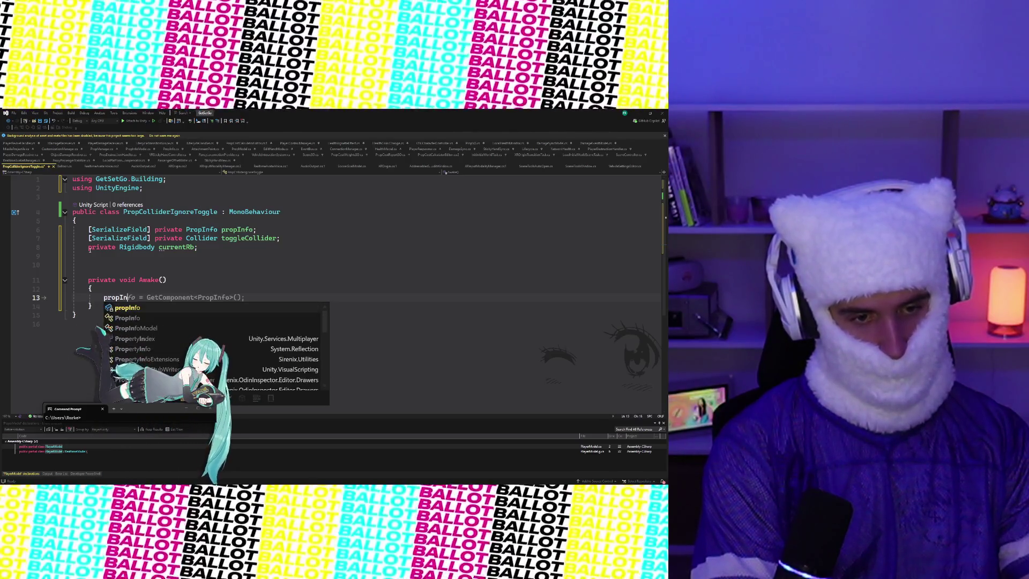
type("if (pr")
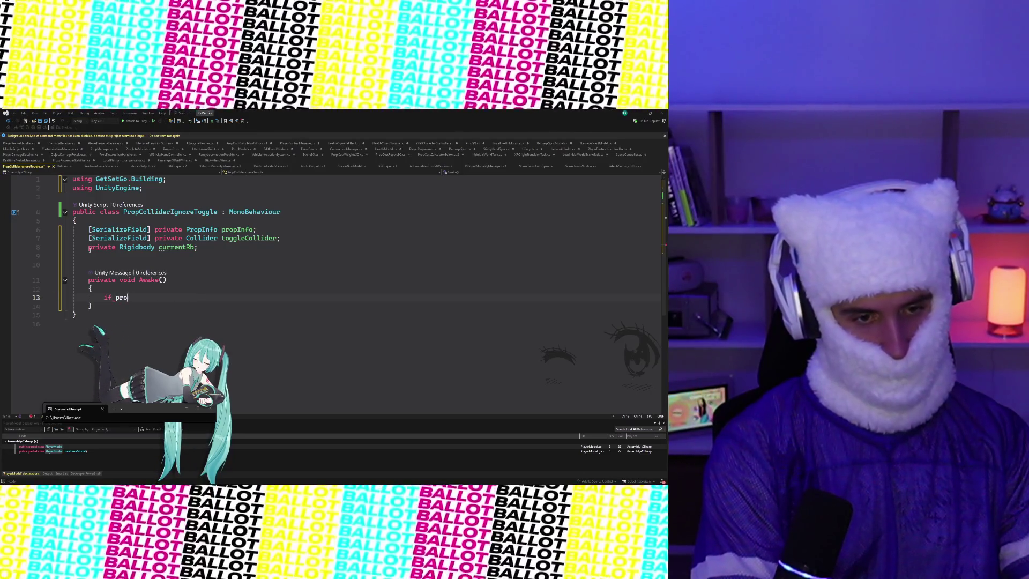
type("opInfo ")
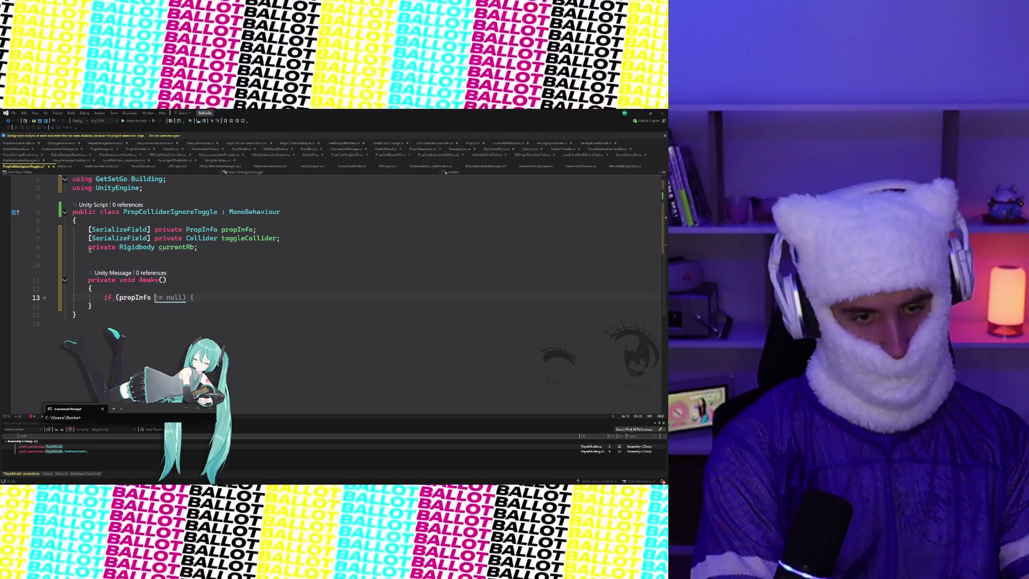
type("== null")
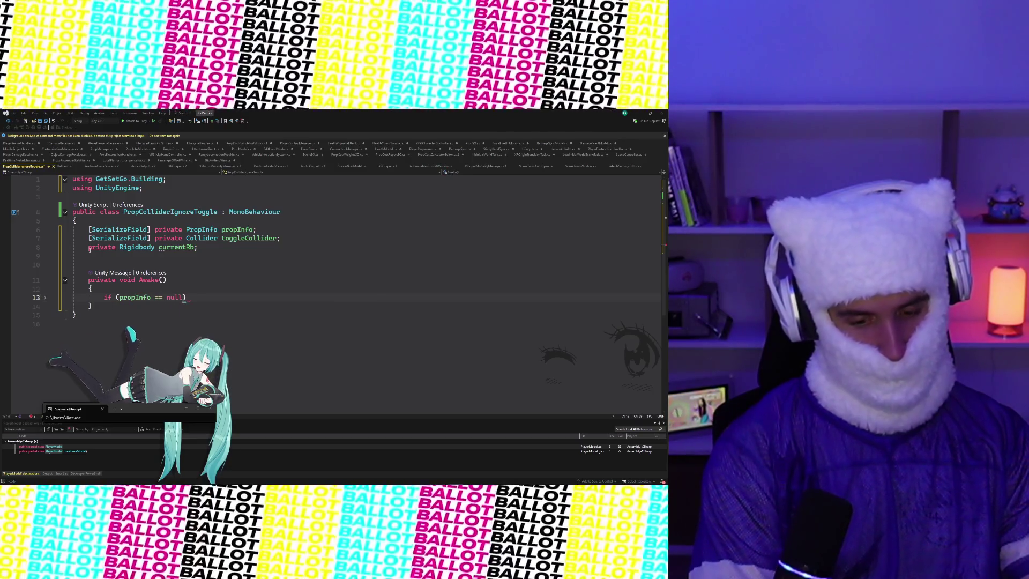
key("Return")
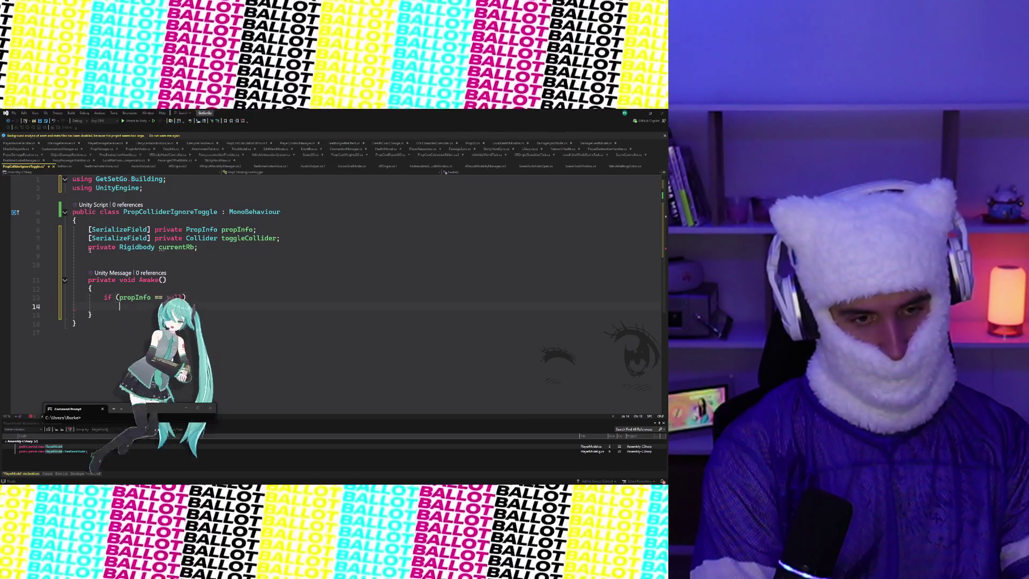
type("ret")
type("p")
type("ropInfo")
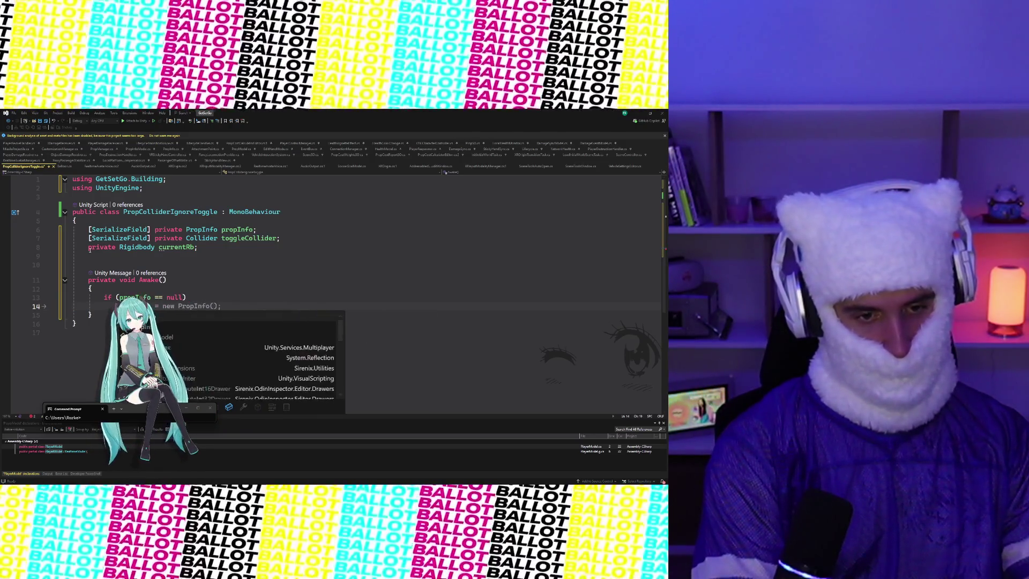
type(" = GetCompo")
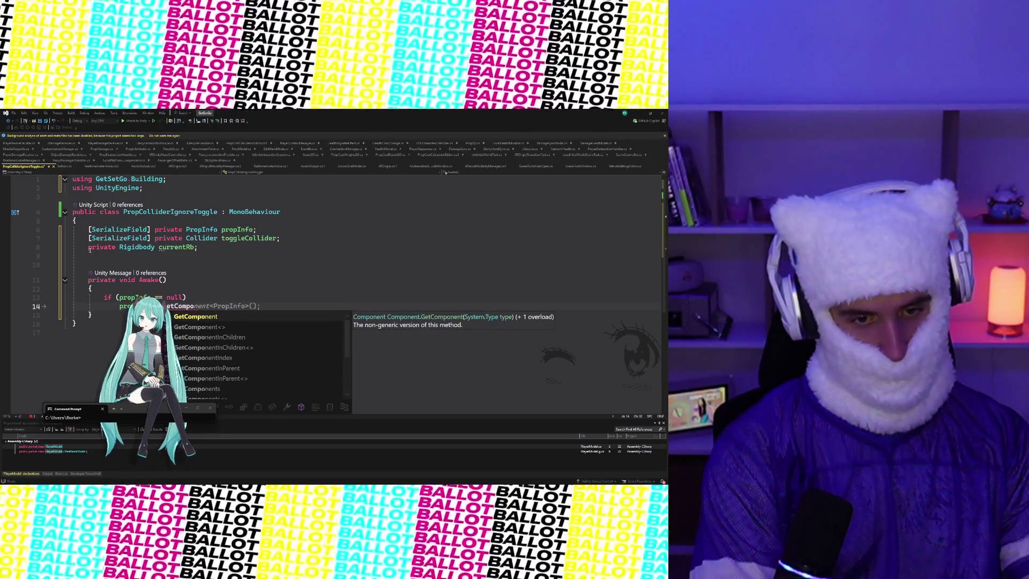
type("nentInPare")
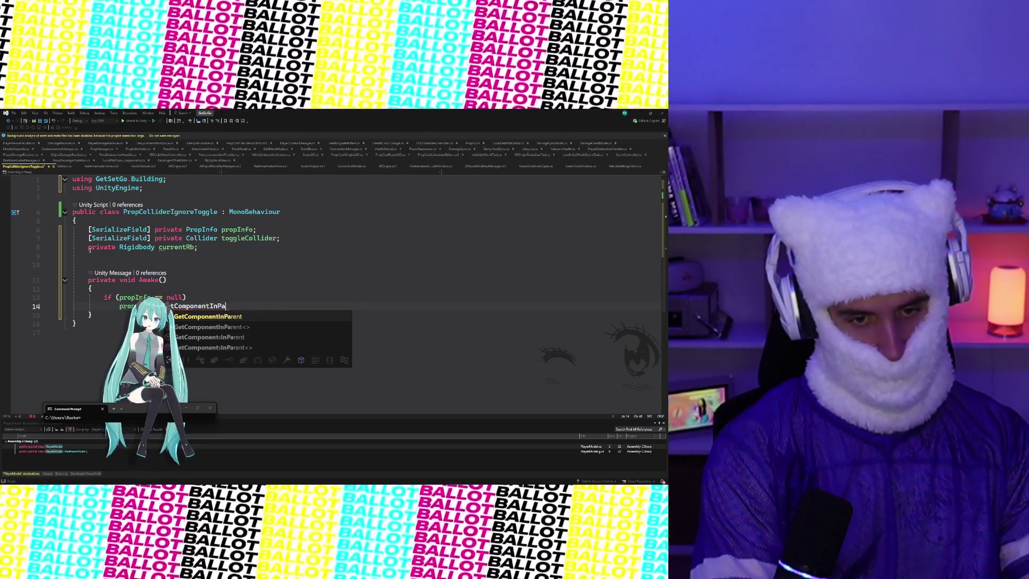
key("Tab")
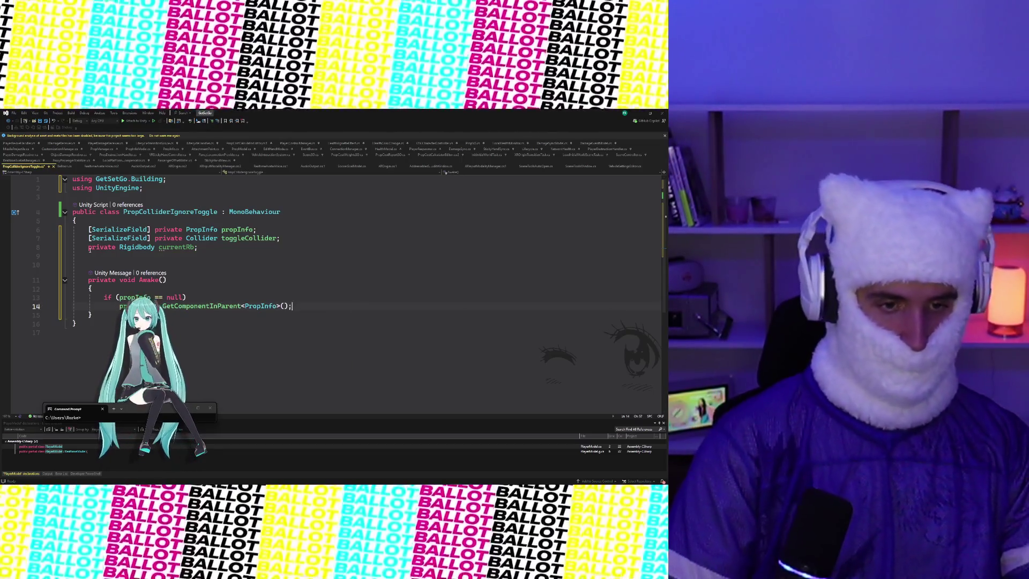
scroll(196, 245, "down", 1)
scroll(196, 246, "down", 2)
scroll(336, 226, "up", 1)
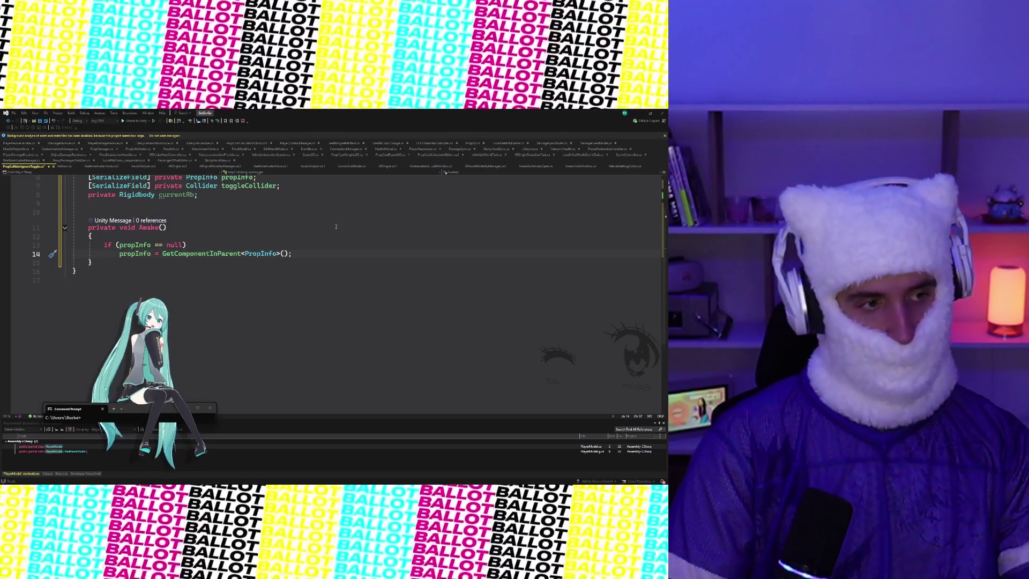
scroll(336, 226, "up", 1)
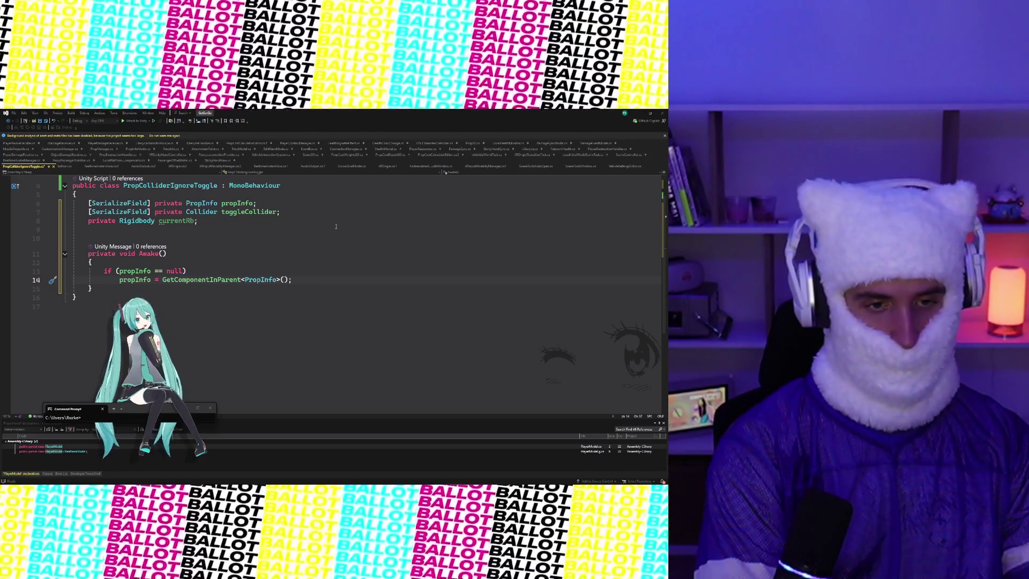
Add a second if (propInfo == null) block with a Debug.Log call below the lookup
key("Return")
key("Return")
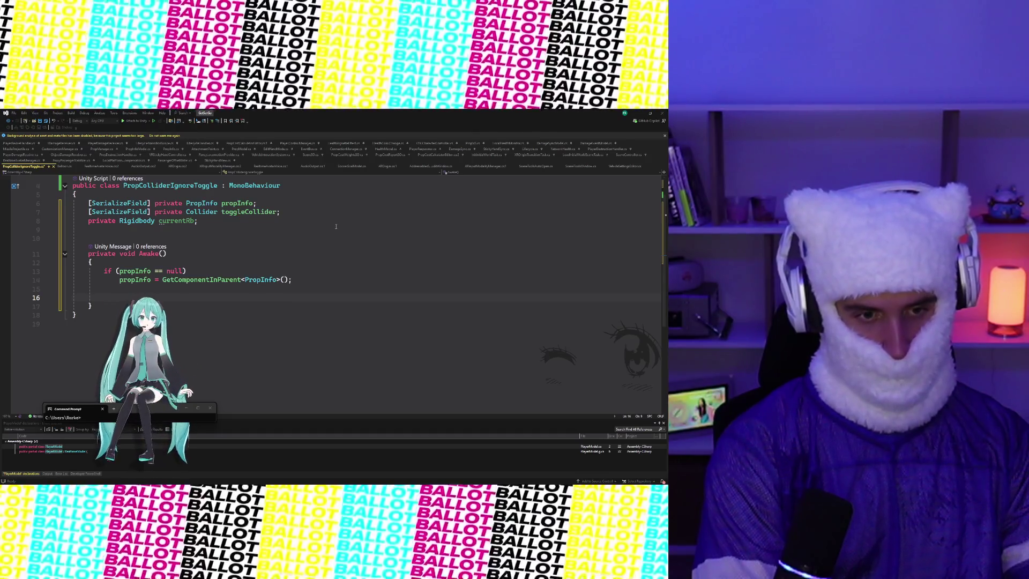
type("if (propInfo")
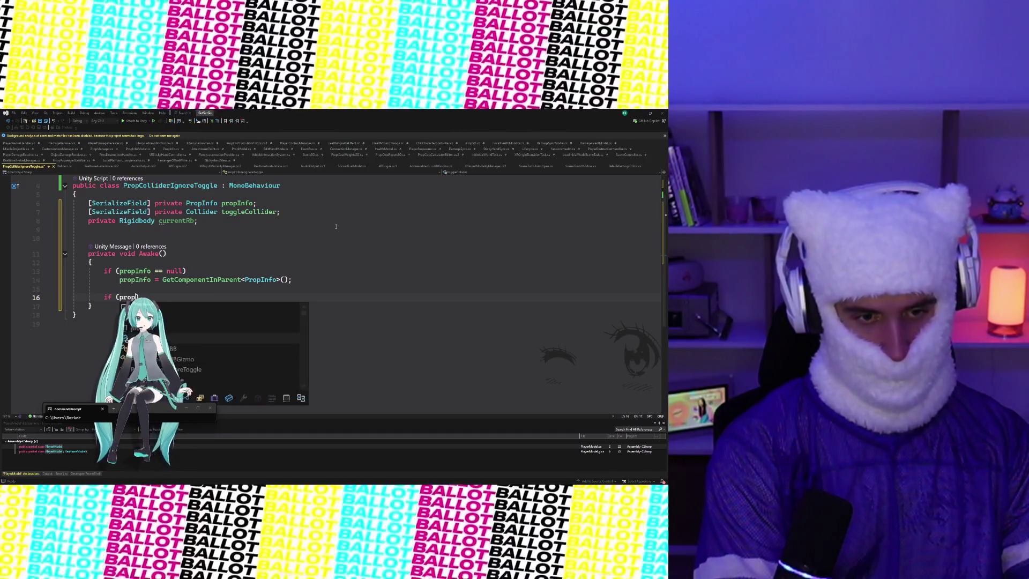
type(" == ")
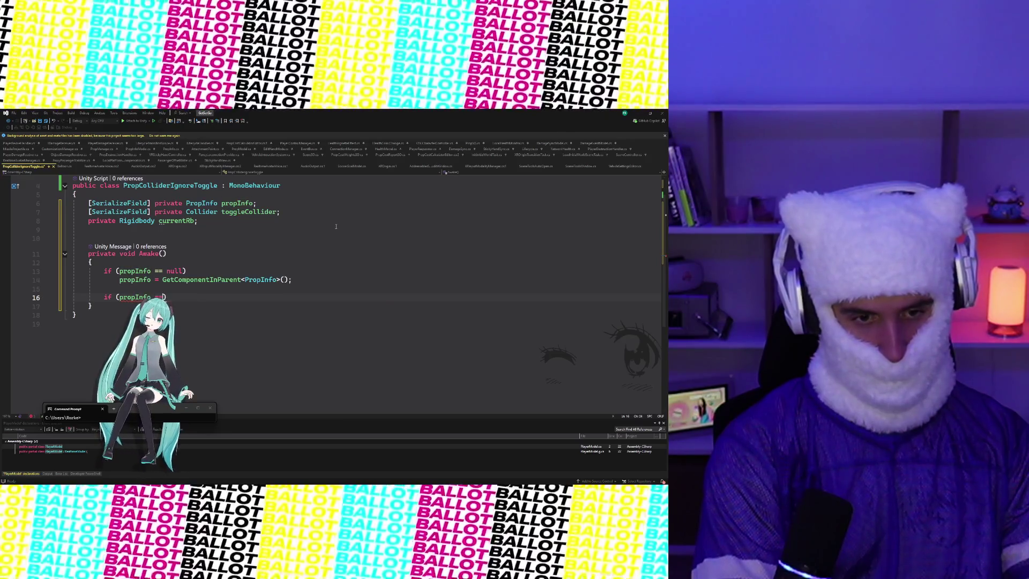
type("null)")
key("Return")
type("{")
key("Return")
type("ebu")
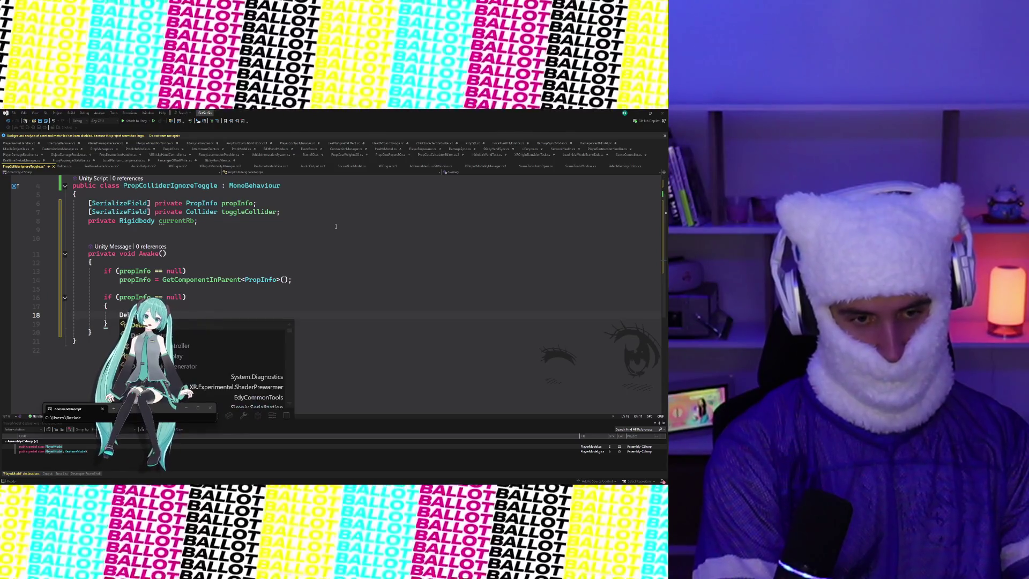
type("g.Log")
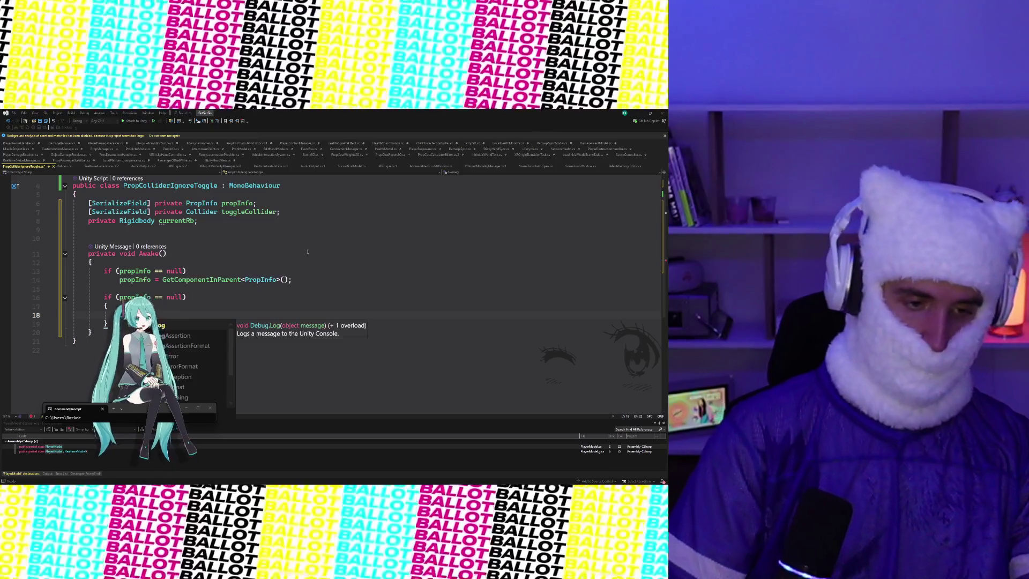
key("Escape")
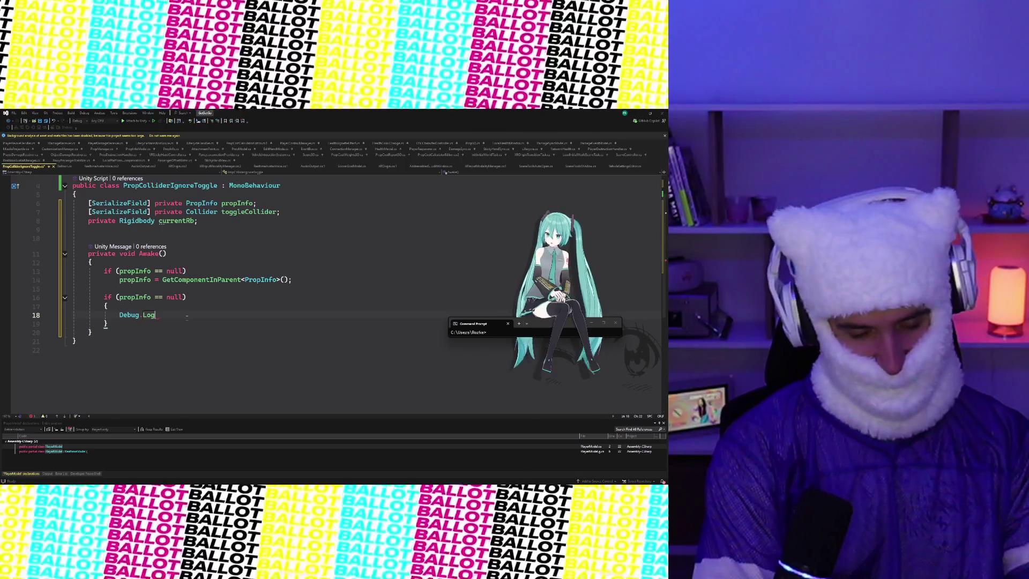
type("$\"")
key("BackSpace")
key("BackSpace")
key("BackSpace")
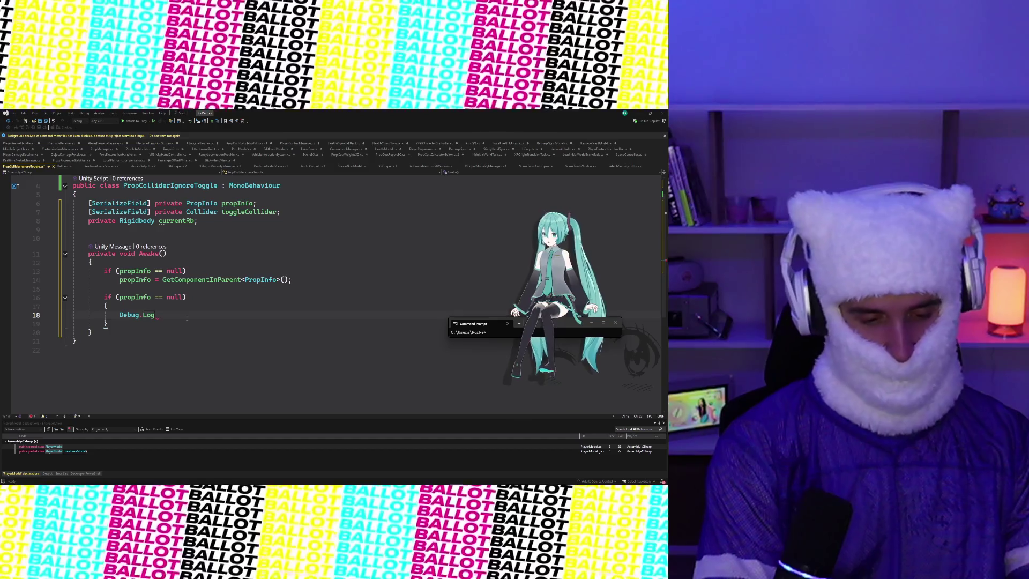
Log "[PropColliderIgnoreToggle] Can't locate PropInfo!!" as an interpolated string and save the script
type("bu")
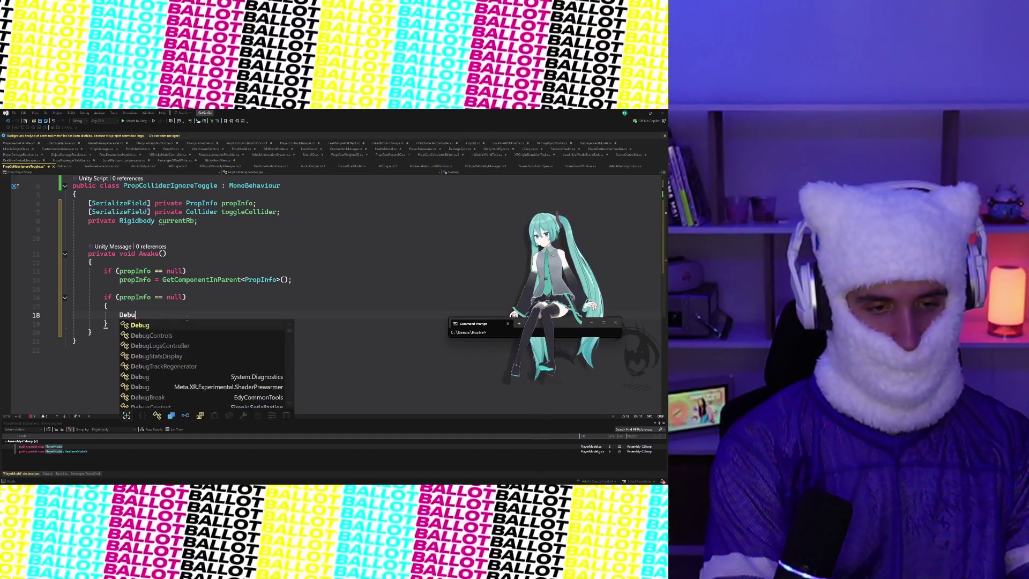
type("g.Log")
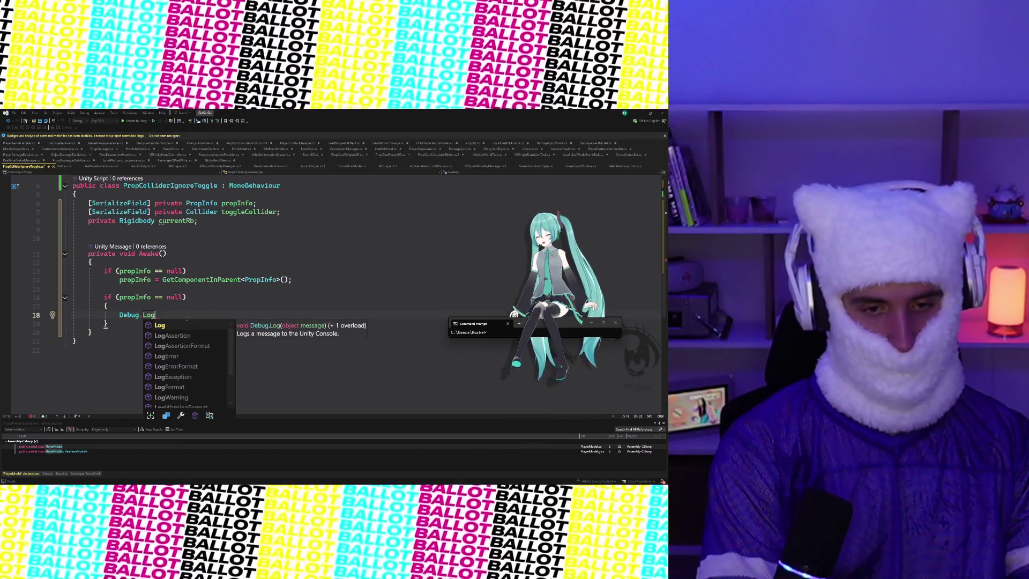
type("(\"")
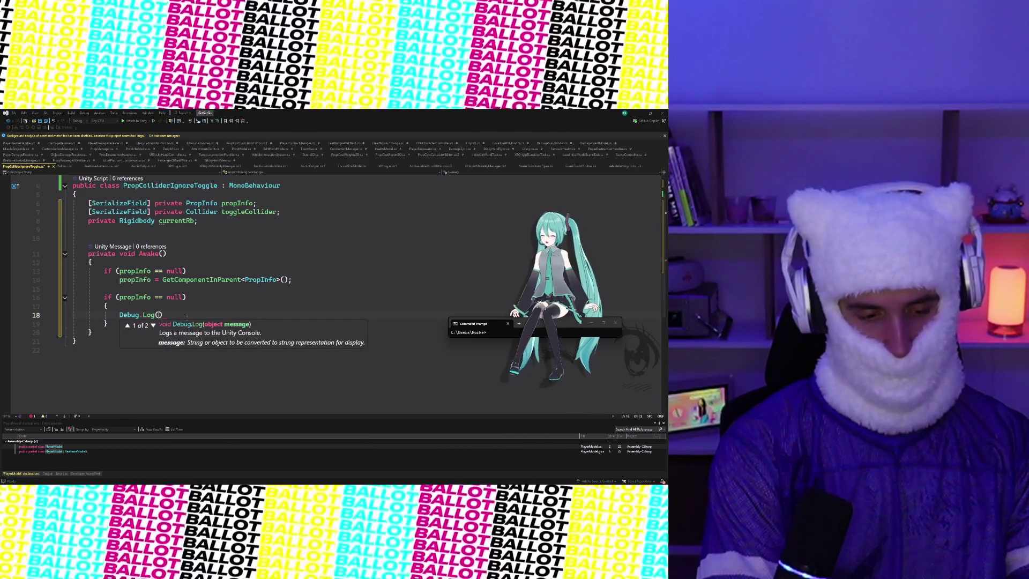
key("BackSpace")
type("$")
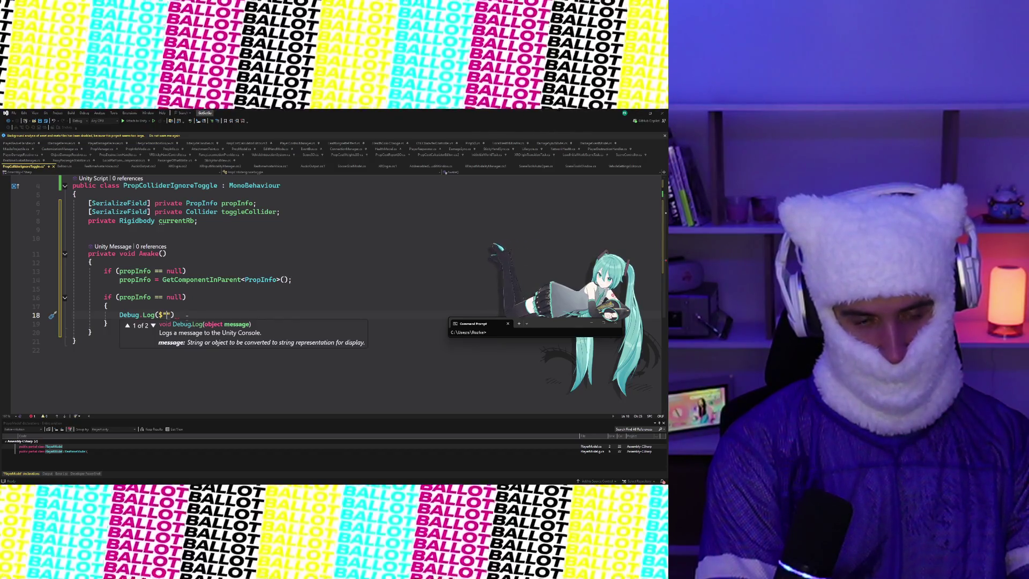
type("\"[")
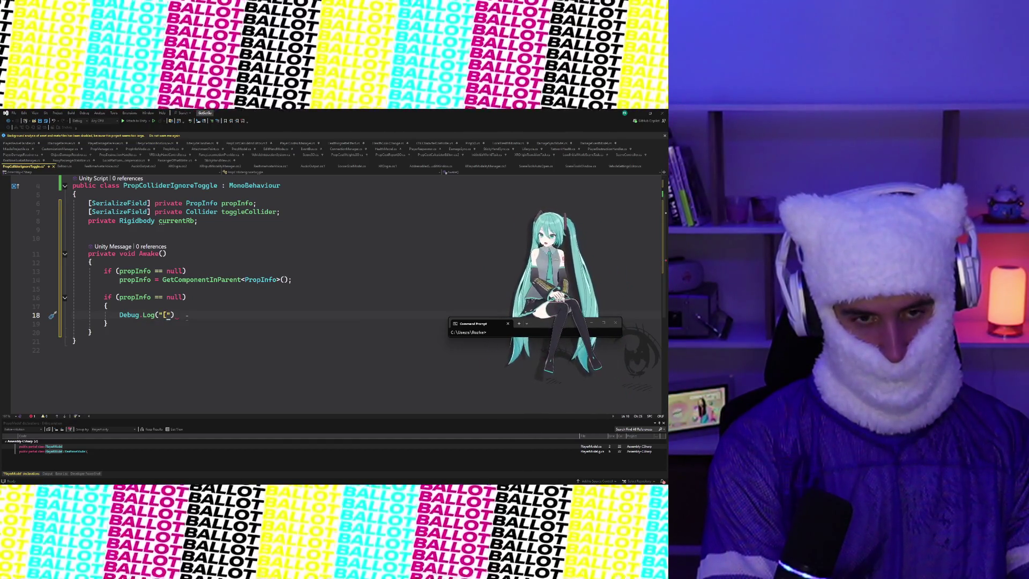
type("PropCo")
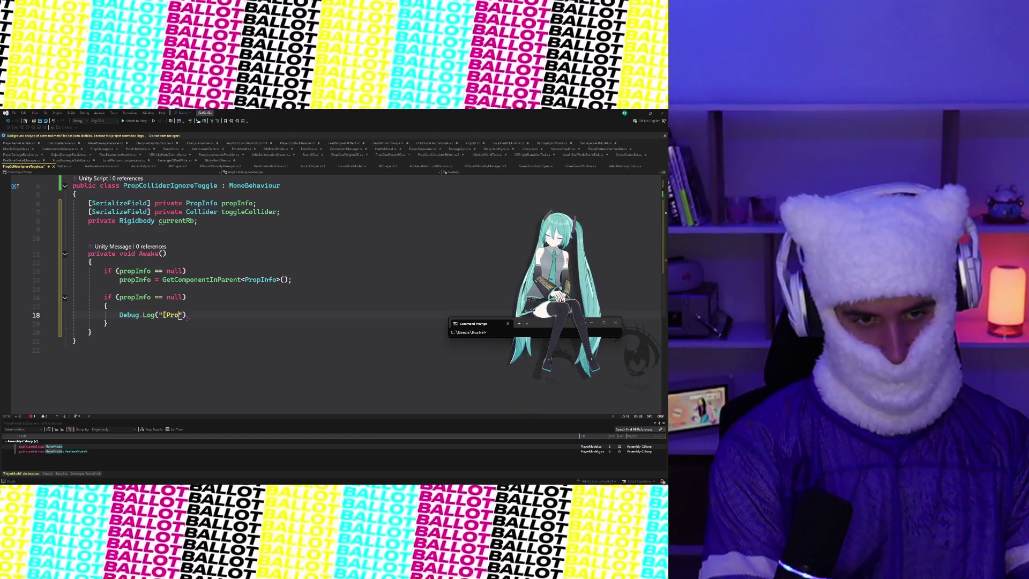
type("lliderIgnore")
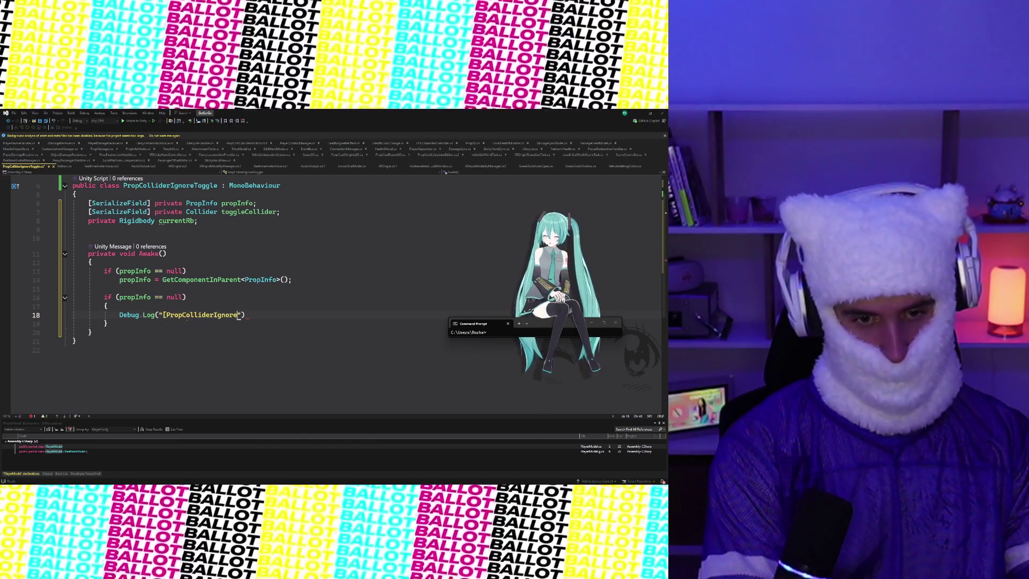
type("Toggle]")
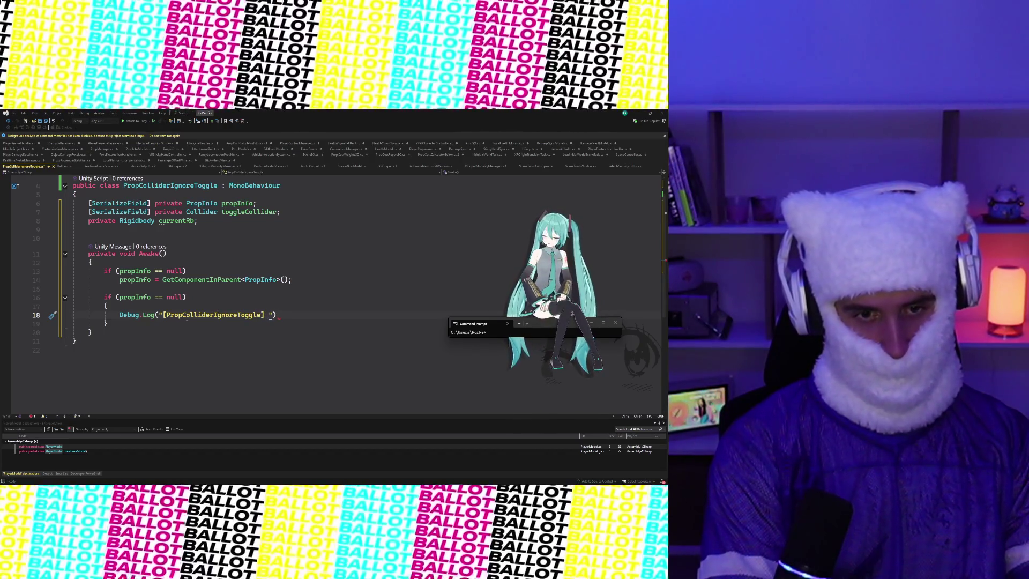
key("BackSpace")
key("BackSpace")
key("BackSpace")
type("PropInf")
type("o is null!!")
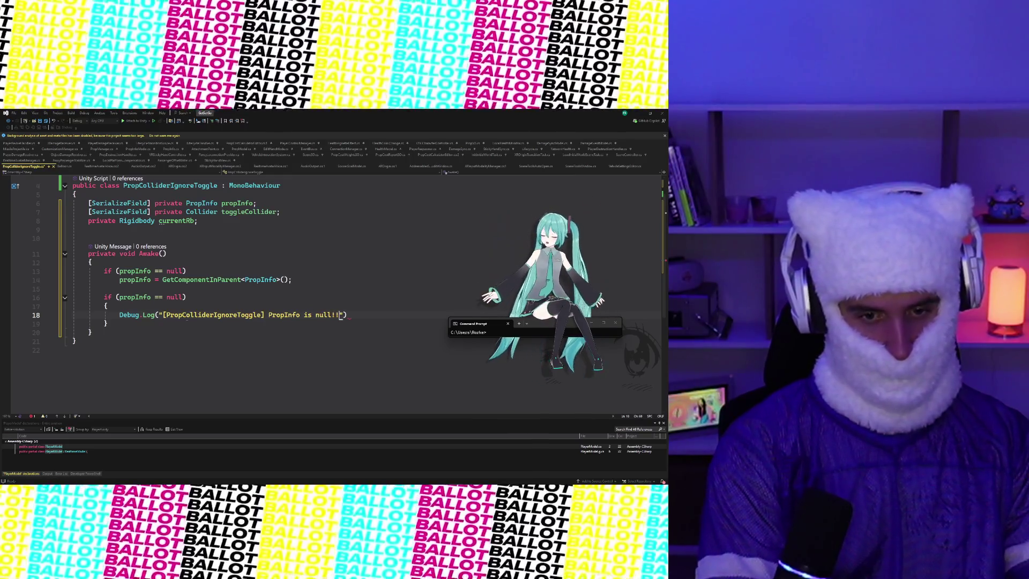
key("BackSpace")
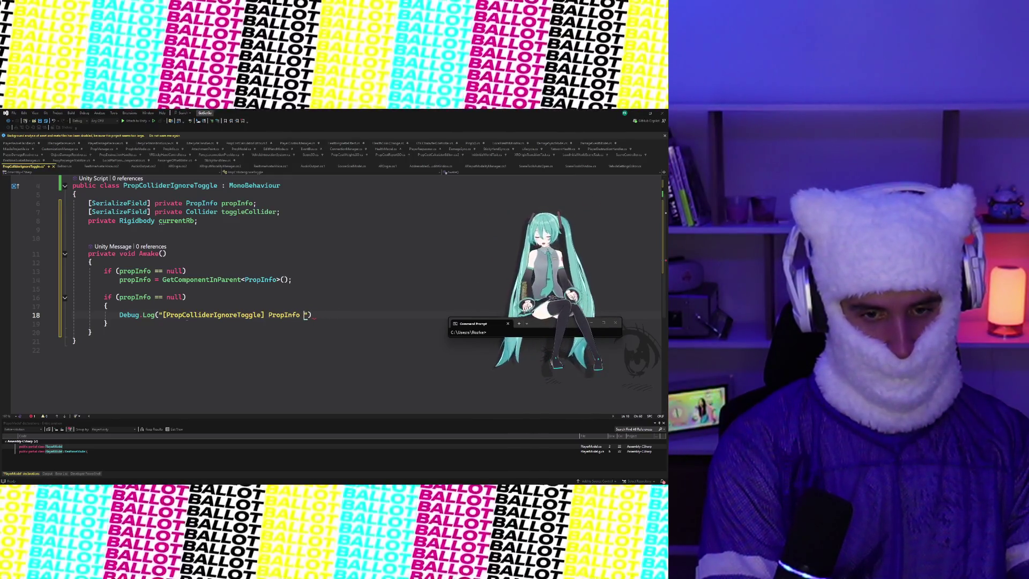
type("an't locate")
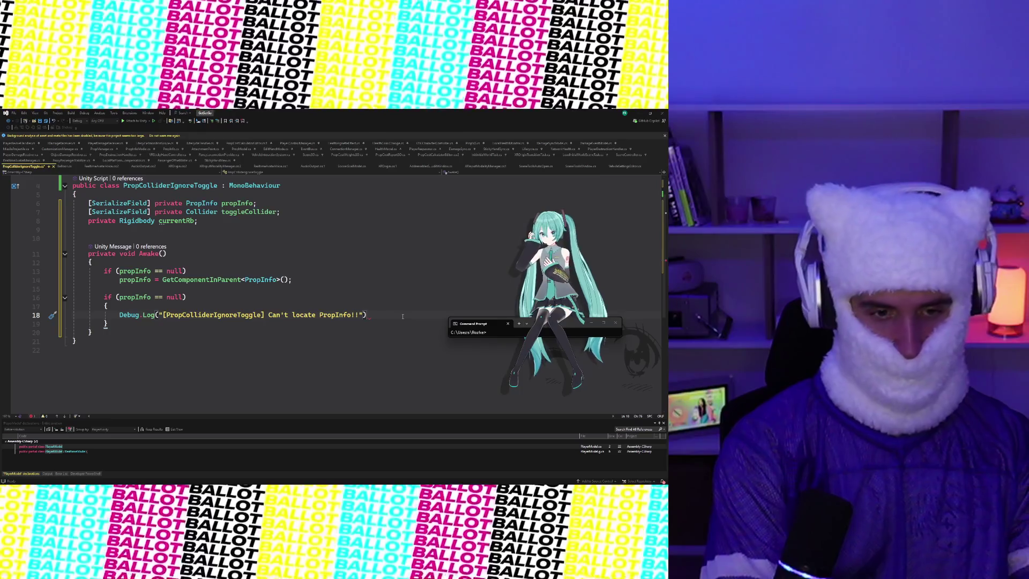
type(";")
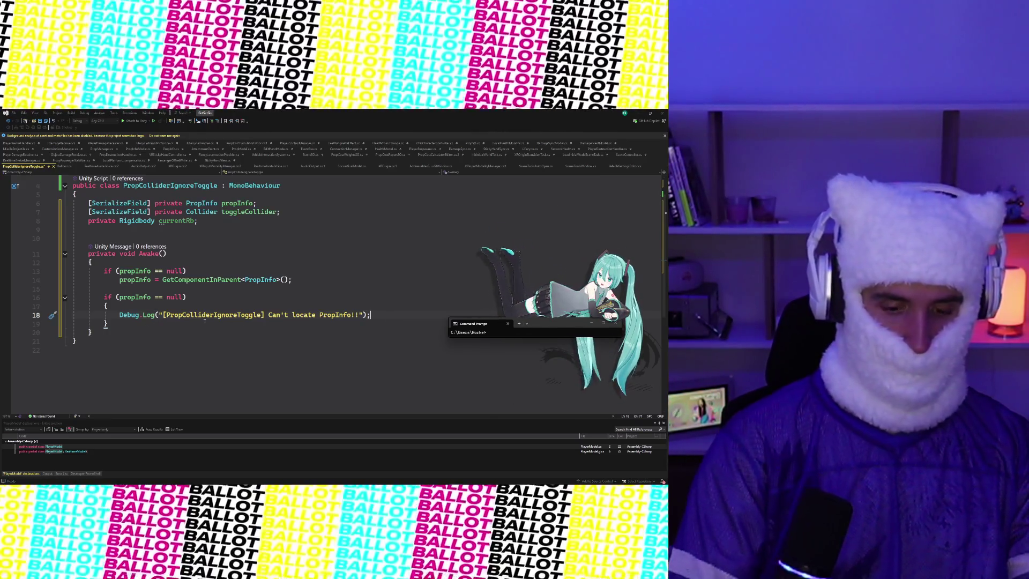
key("ctrl+s")
left_click(155, 315)
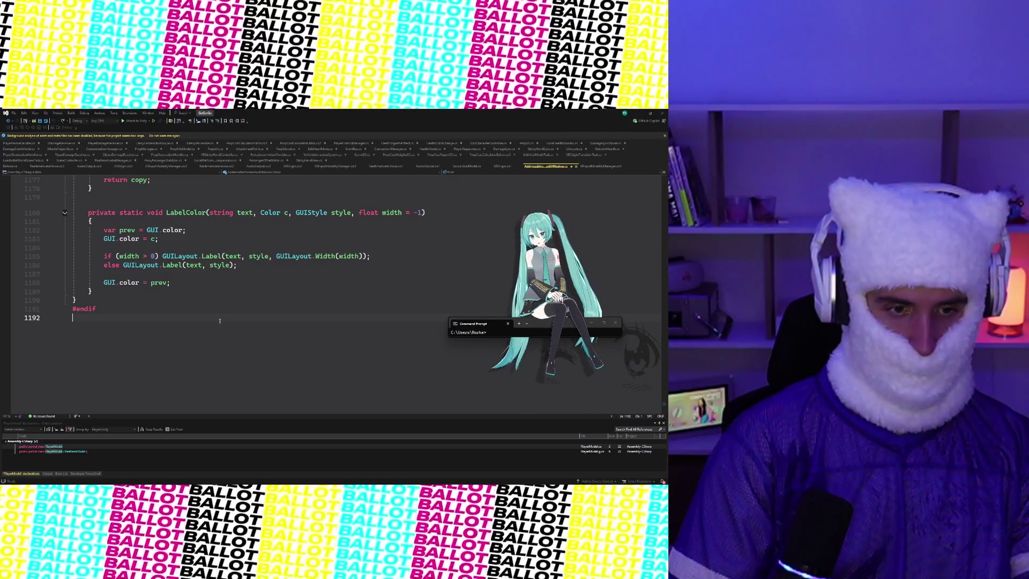
Return to PropColliderIgnoreToggle.cs through Ctrl+T code search for 'Proj'
left_click(219, 309)
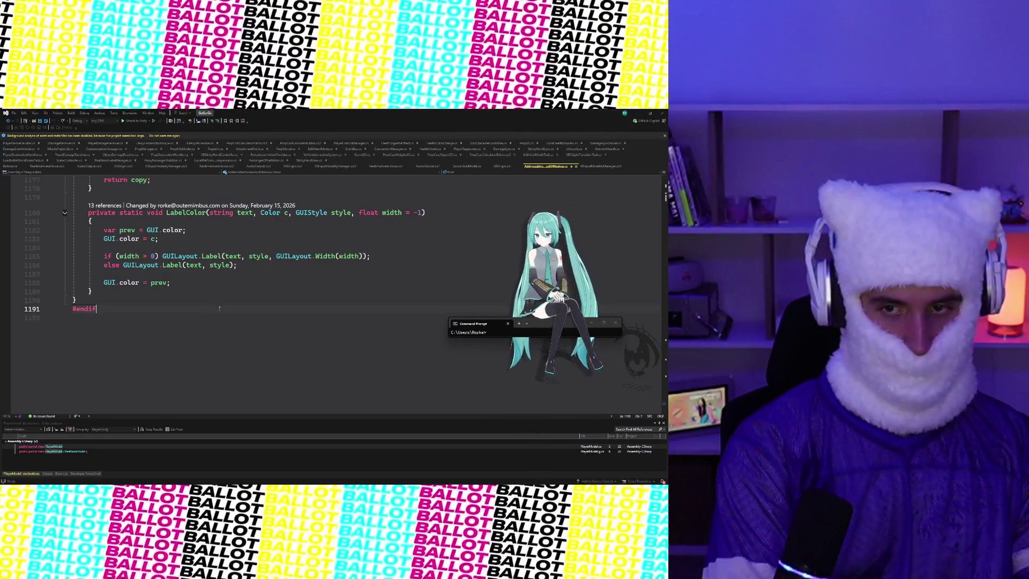
key("ctrl+t")
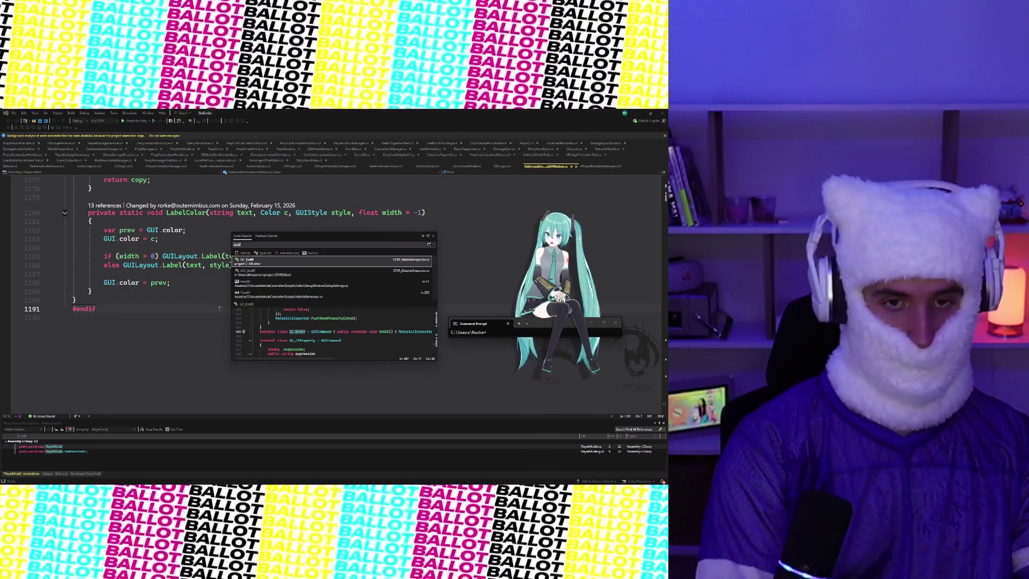
type("Proj")
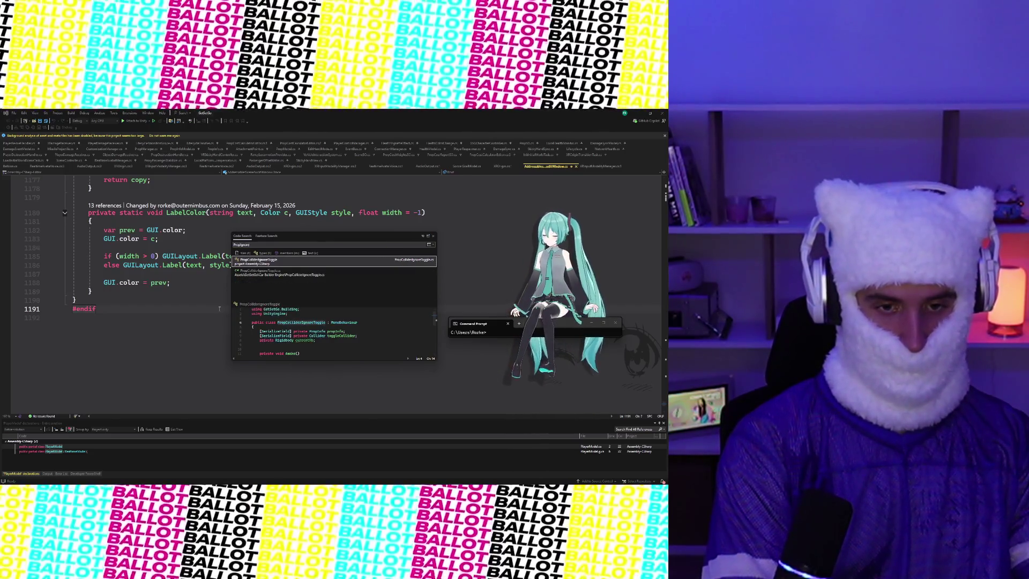
key("Return")
left_click(187, 349)
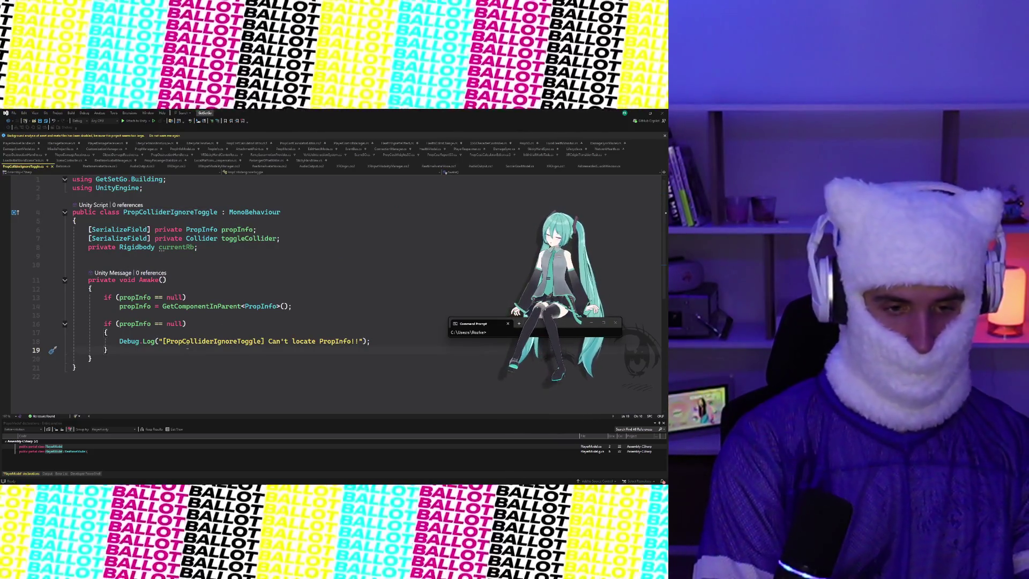
Change the missing-PropInfo Debug.Log to Debug.LogError and begin private void OnEnable below Awake
left_click(158, 340)
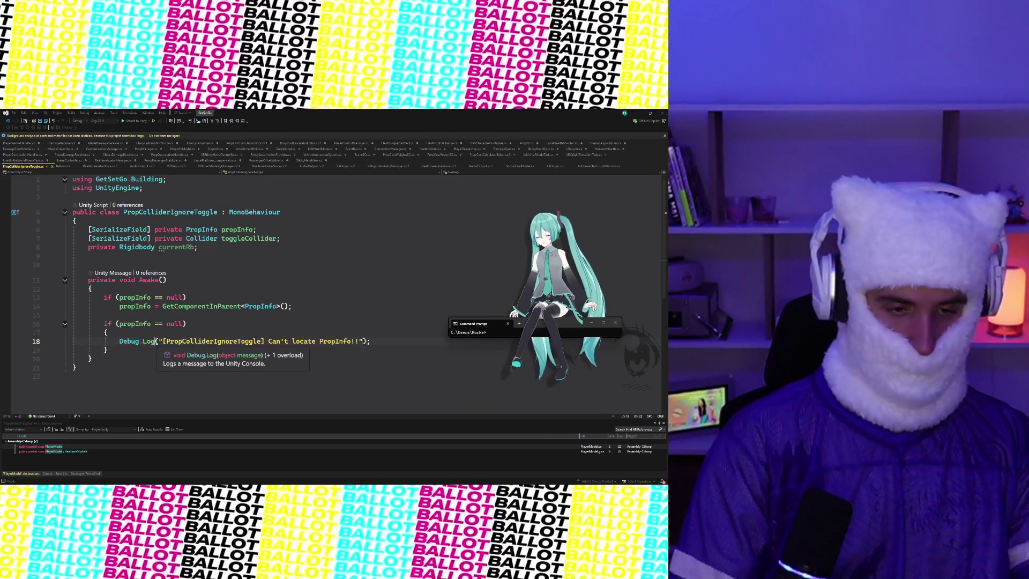
type("Error")
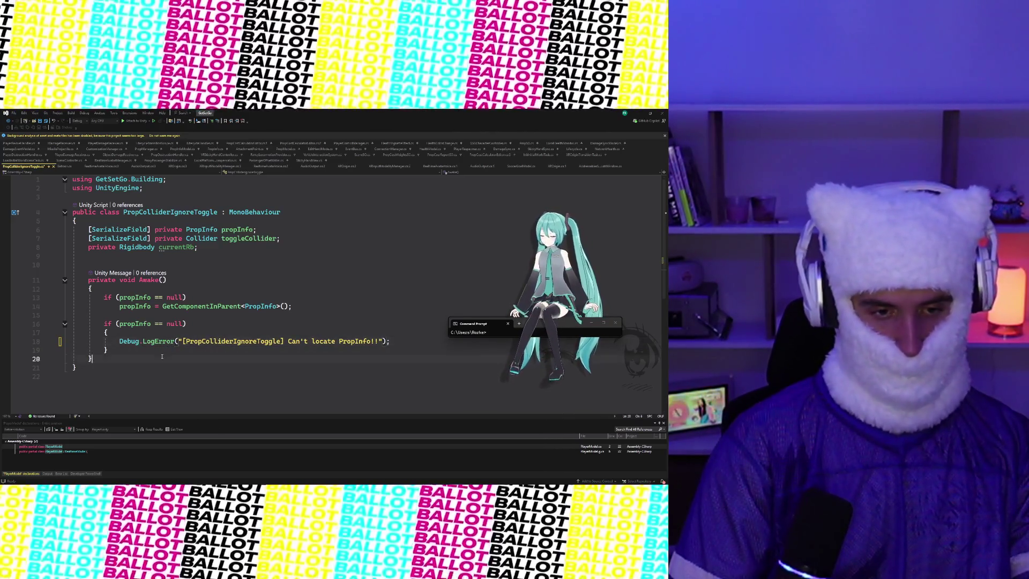
scroll(161, 352, "down", 2)
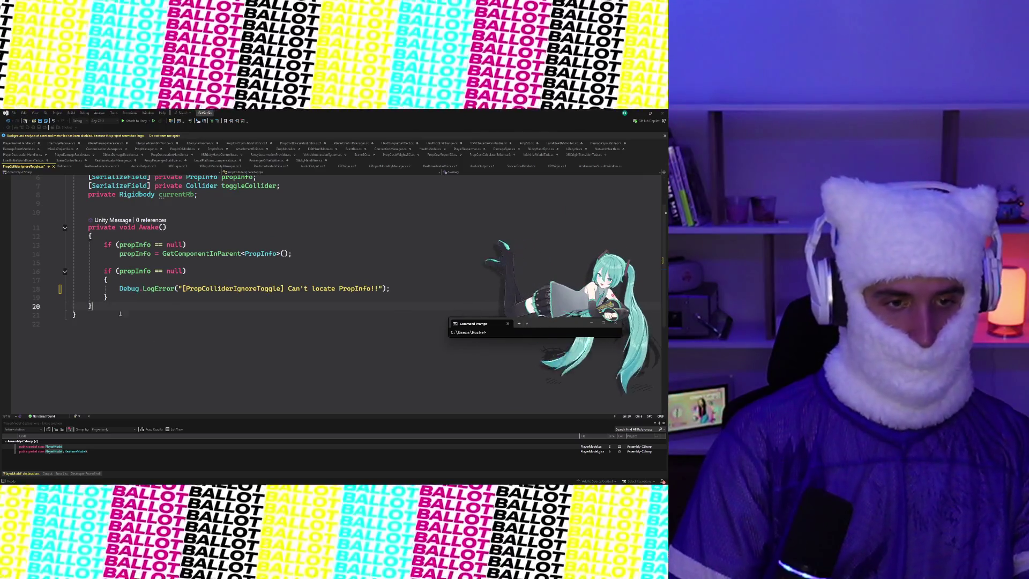
key("Return")
key("Return")
key("Return")
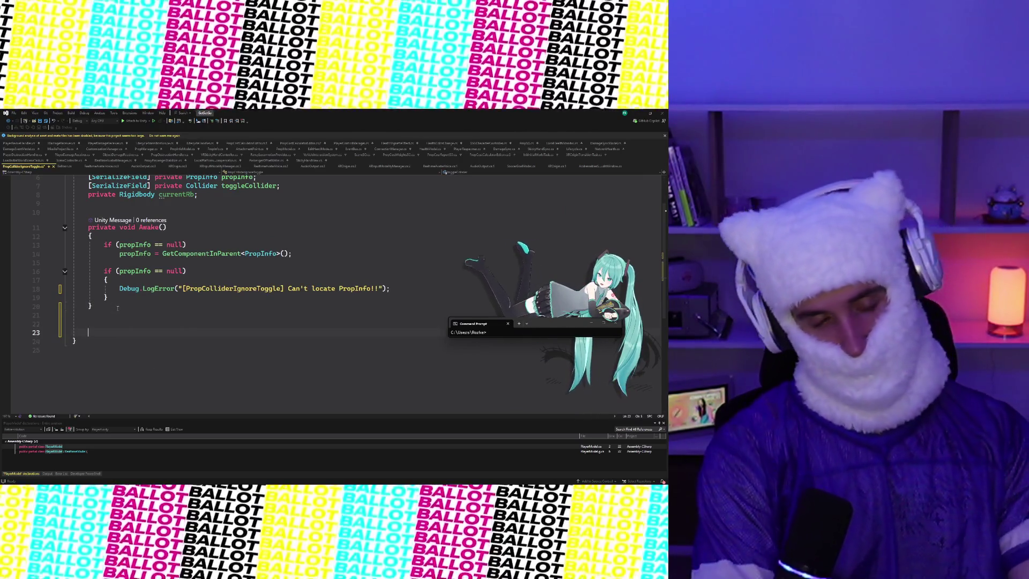
type("private void OnEnable")
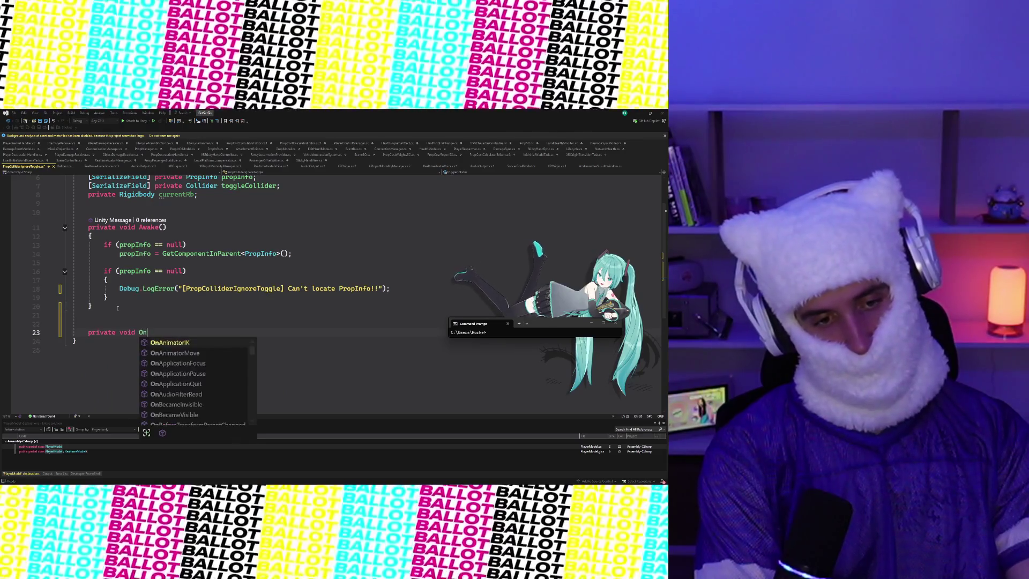
Complete the OnEnable stub with an if (propInfo != null) check
key("Tab")
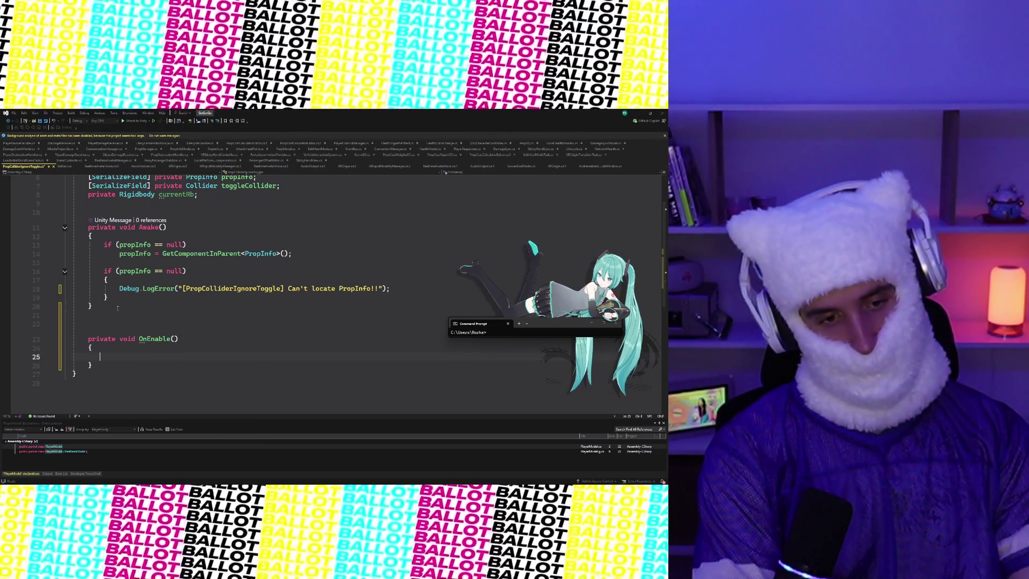
type("if Prop")
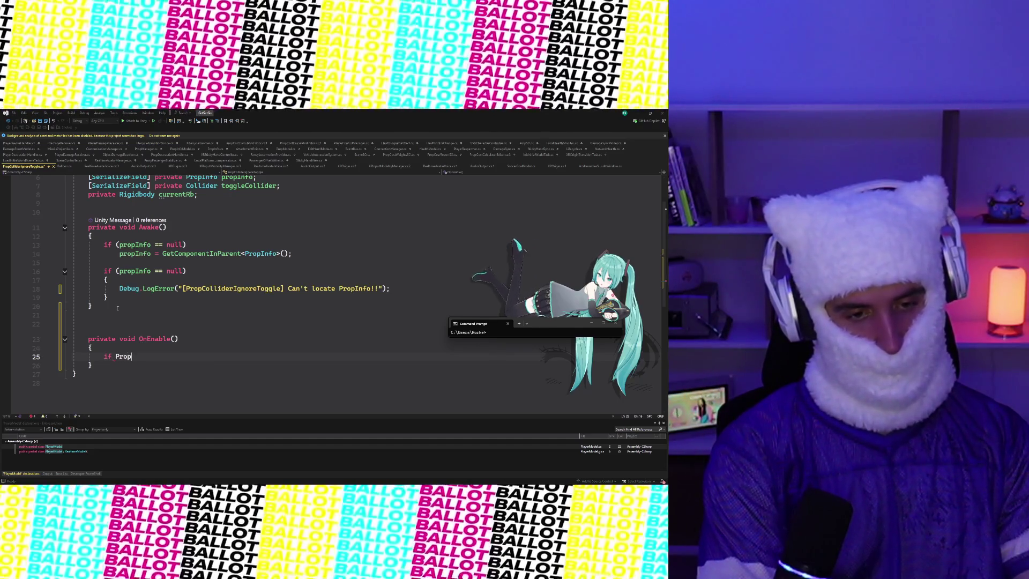
key("BackSpace")
type("(propI")
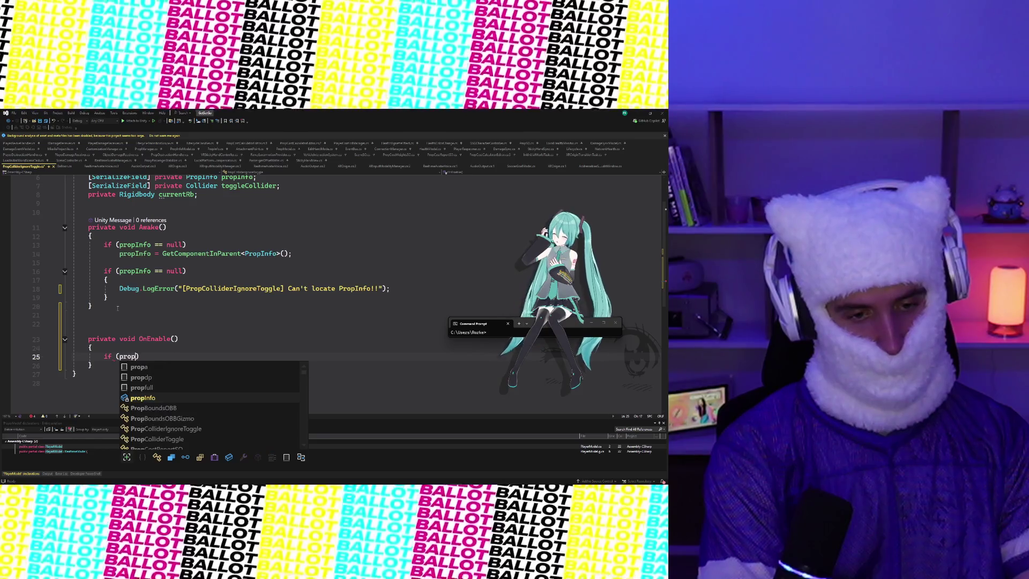
key("Tab")
key("Return")
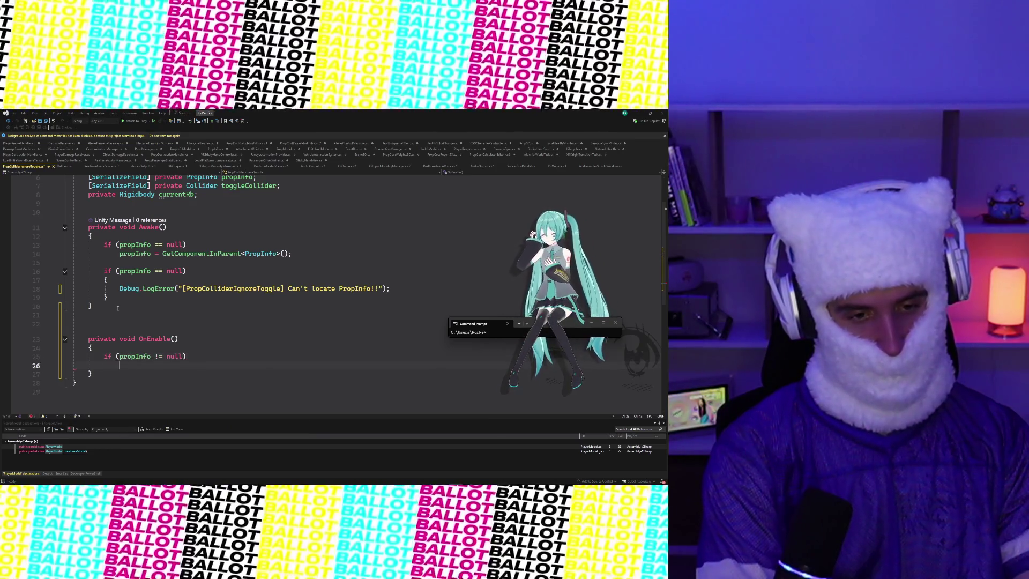
Inside the check, subscribe HandleIsOnDynamicObjectChanged to propInfo.IsOnDynamicObjectChanged
type("propI")
key("Tab")
type(".")
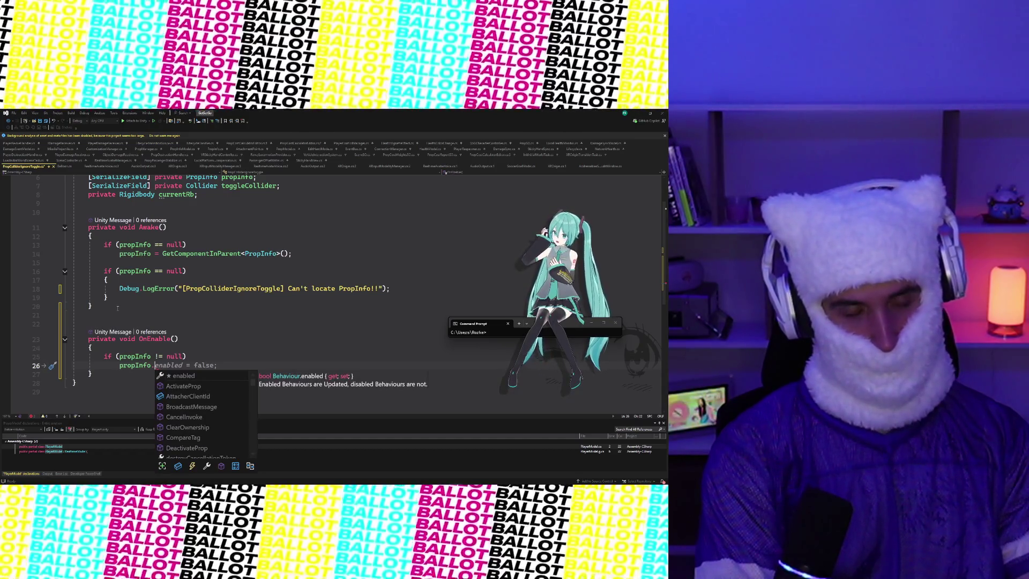
type("IsOnDy")
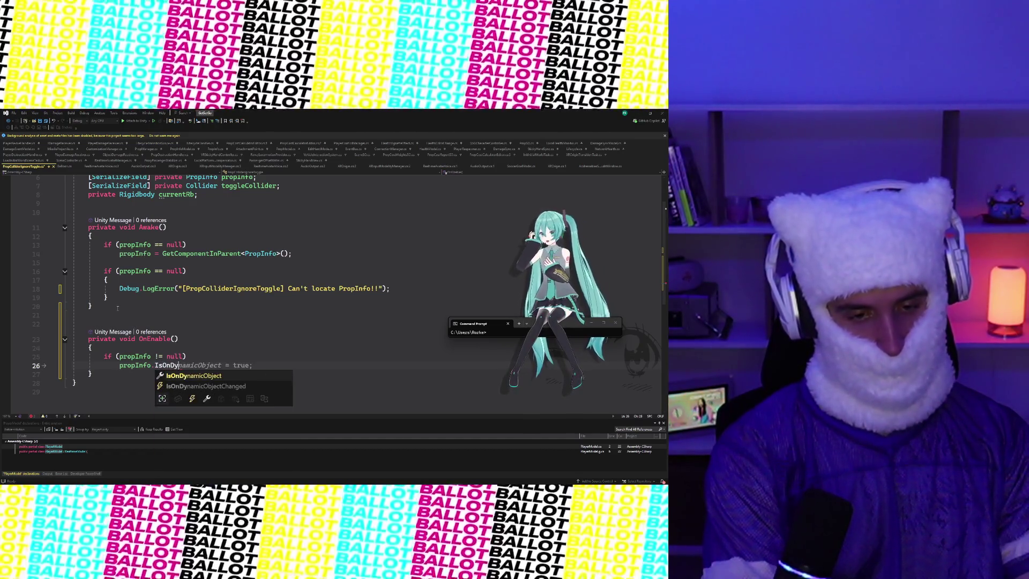
key("Down")
key("Tab")
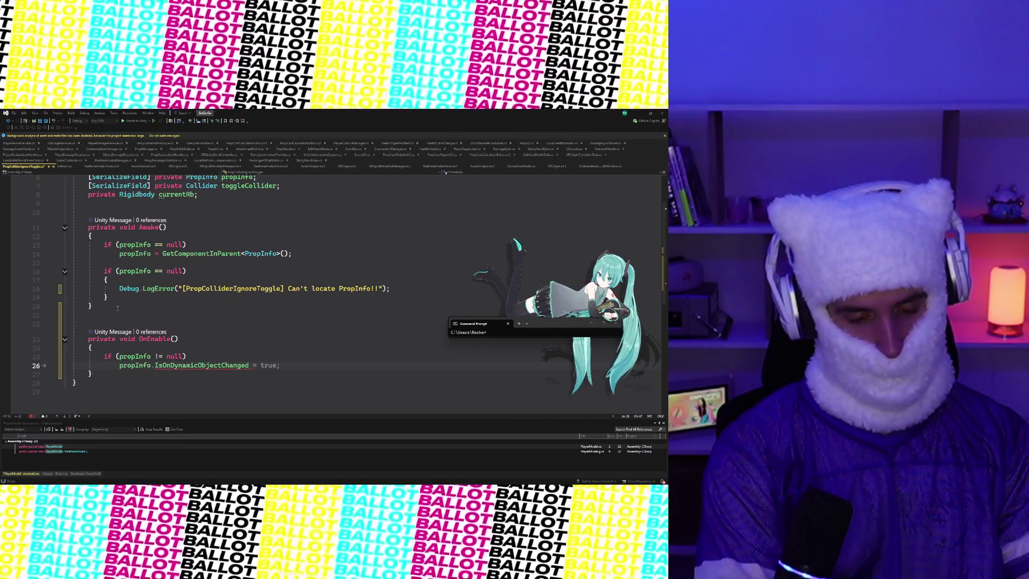
type("= HandleI")
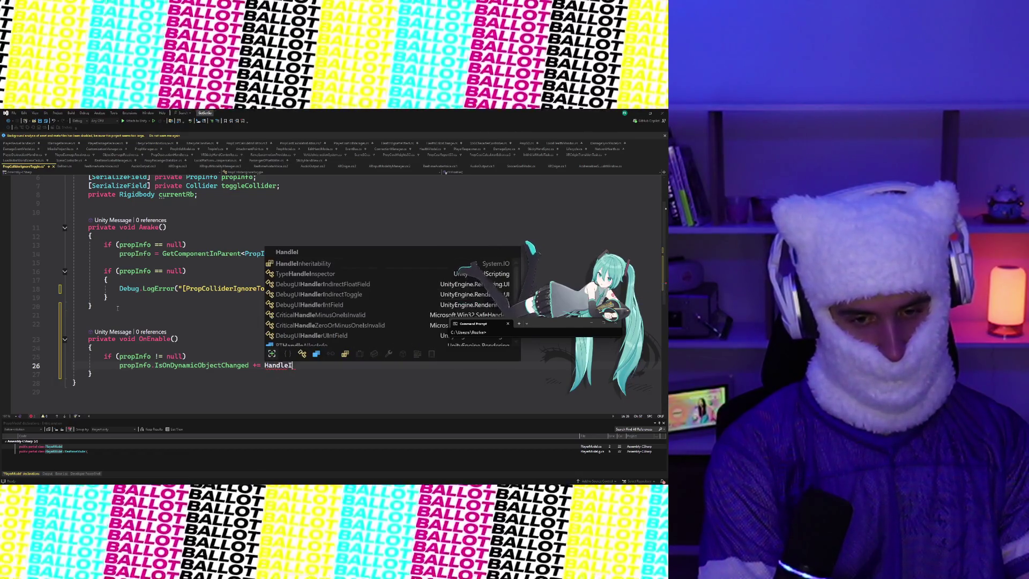
type("sOnDynamicObjectChanged;")
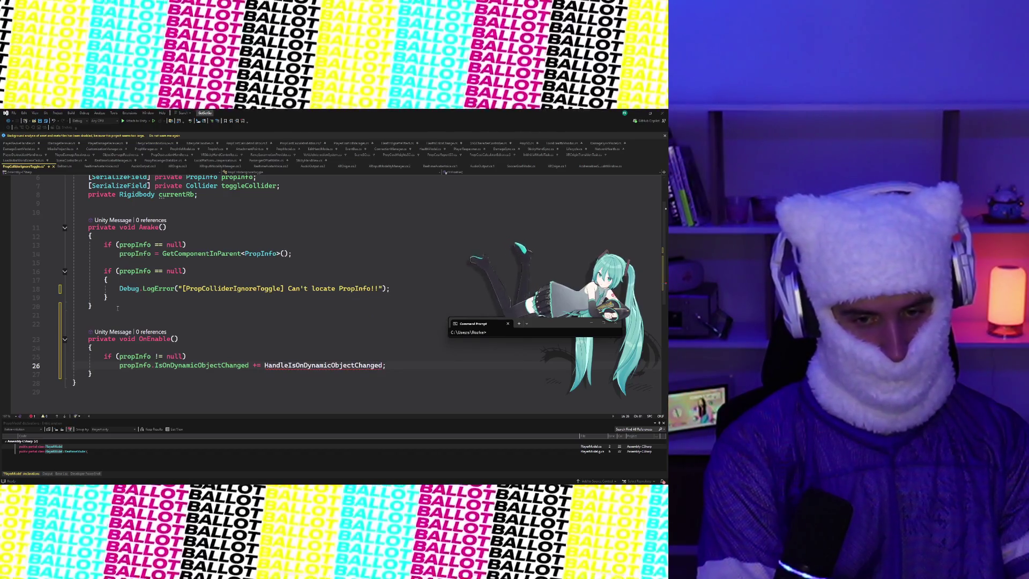
key("Down")
key("Return")
key("Return")
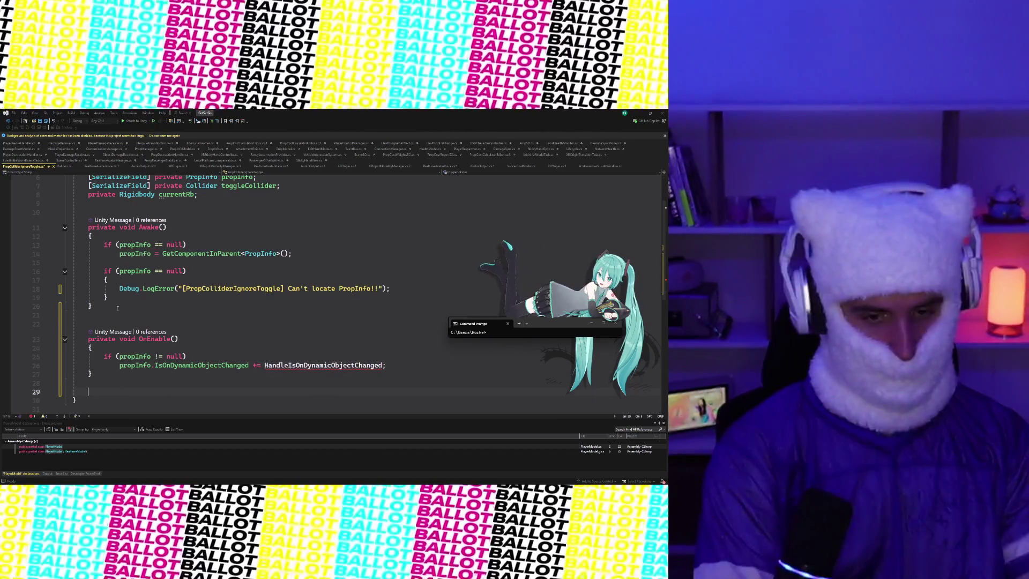
Create a private void OnDisable() method with an open body
type("private void OnDis")
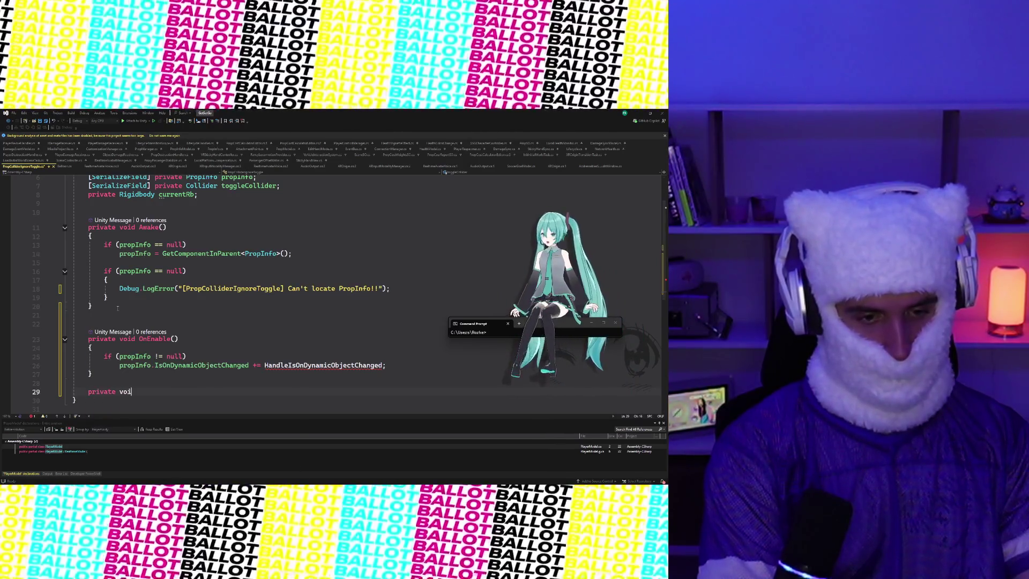
key("Tab")
type("()")
key("Return")
type("{")
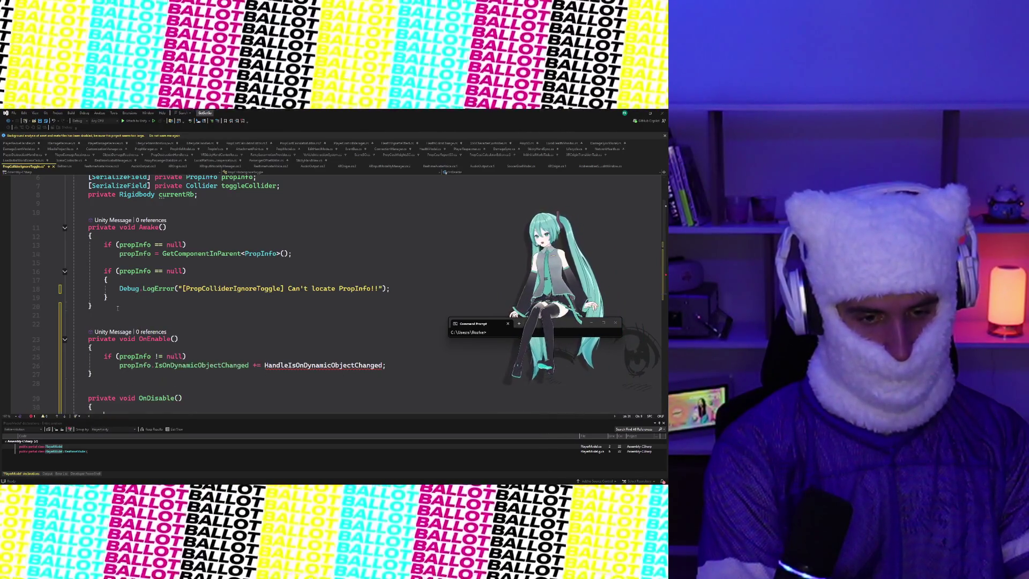
key("Return")
Inside OnDisable, add if (propInfo != null) with propInfo.IsOnDynamicObjectChanged += HandleIsOnDynamicObjectChanged;
type("if (propInfo != null)")
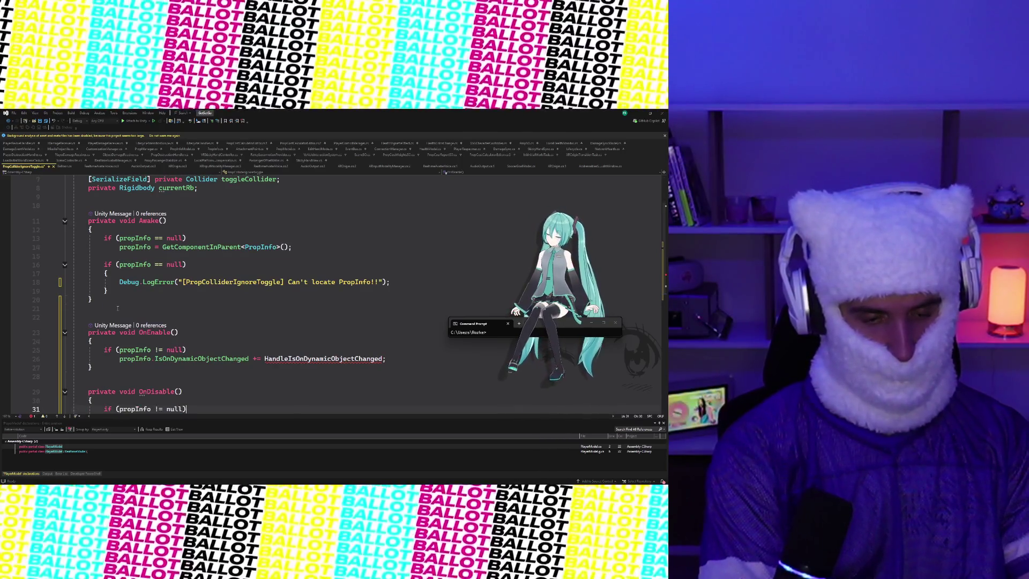
key("Return")
scroll(231, 284, "down", 4)
type("p")
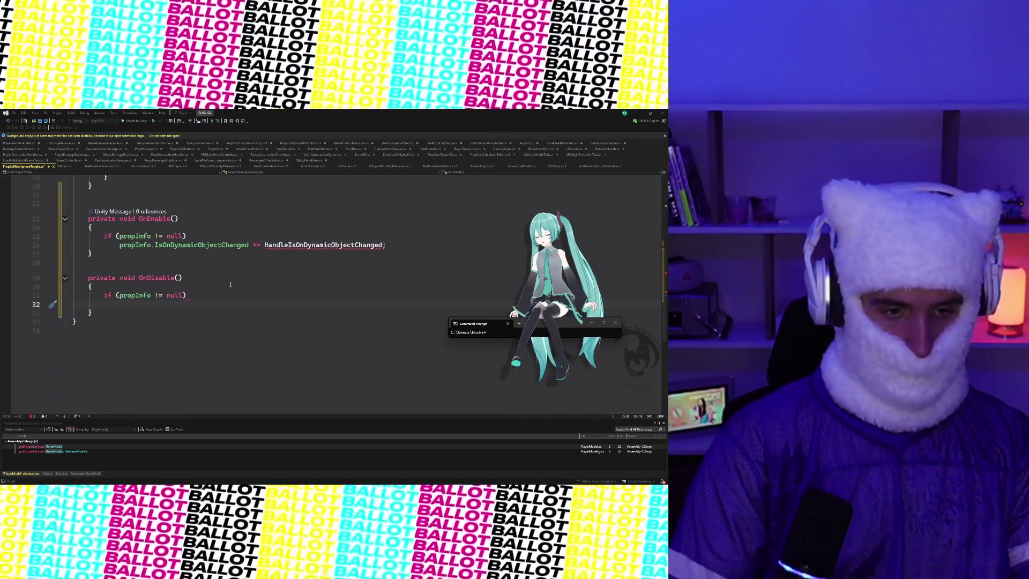
type("ropInfo")
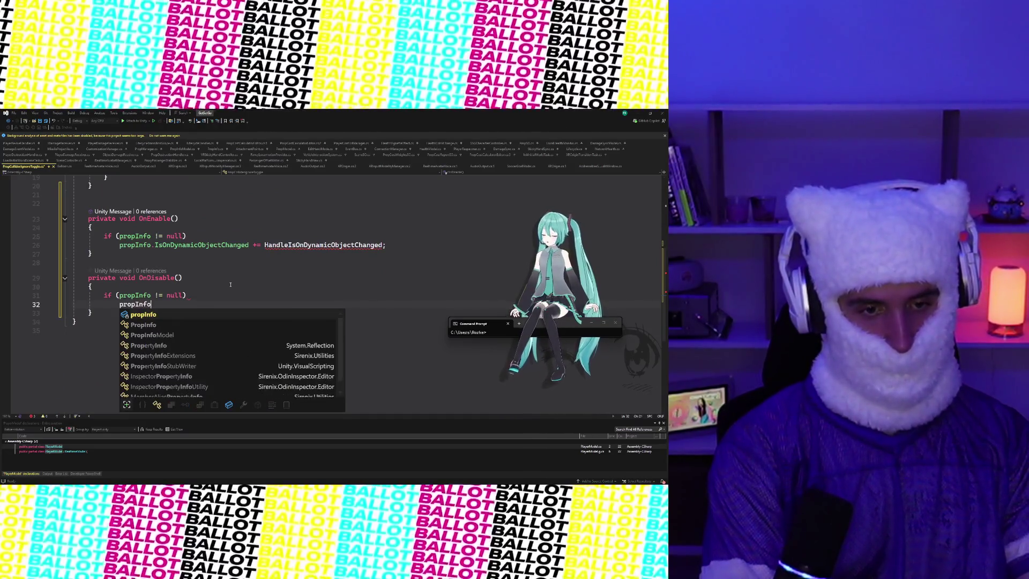
type(".IsOnD")
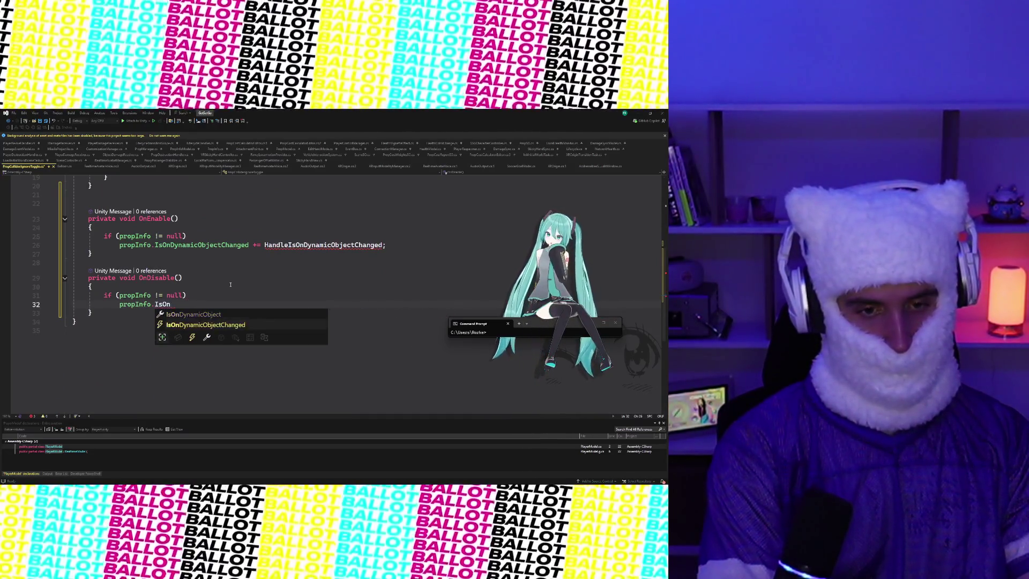
key("Tab")
type("+= HandleIsOnDynamicObjectC")
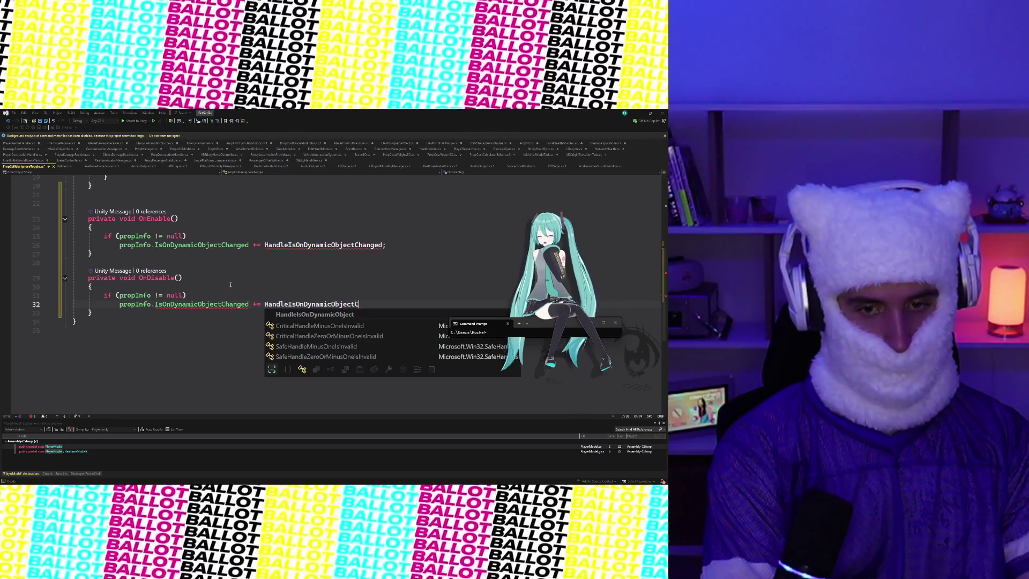
type("hanged;")
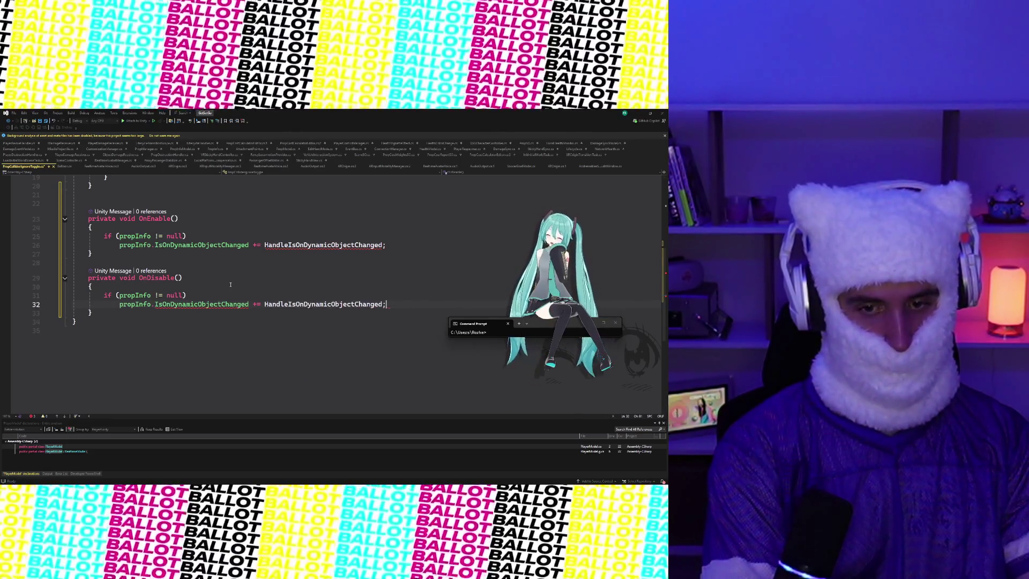
key("Down")
key("Return")
key("Return")
type("priv")
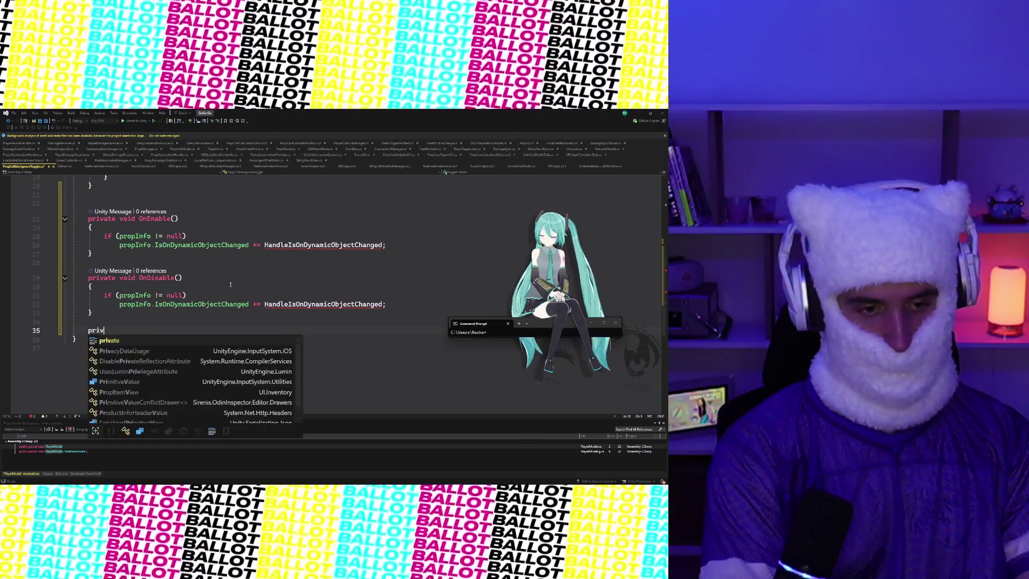
type("ate void OnDest")
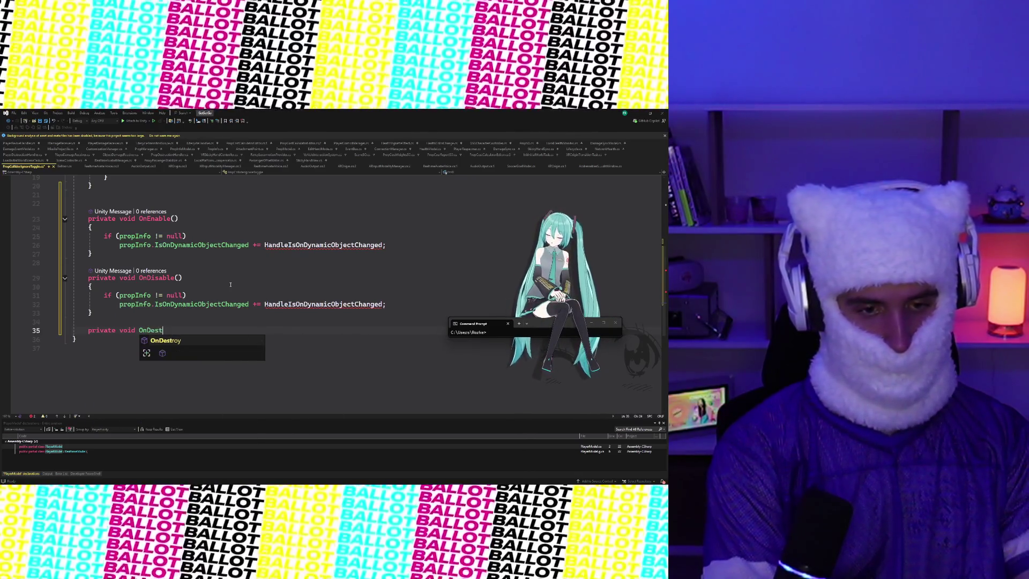
Fill OnDestroy with a propInfo null check that unsubscribes HandleIsOnDynamicObjectChanged from IsOnDynamicObjectChanged
key("Tab")
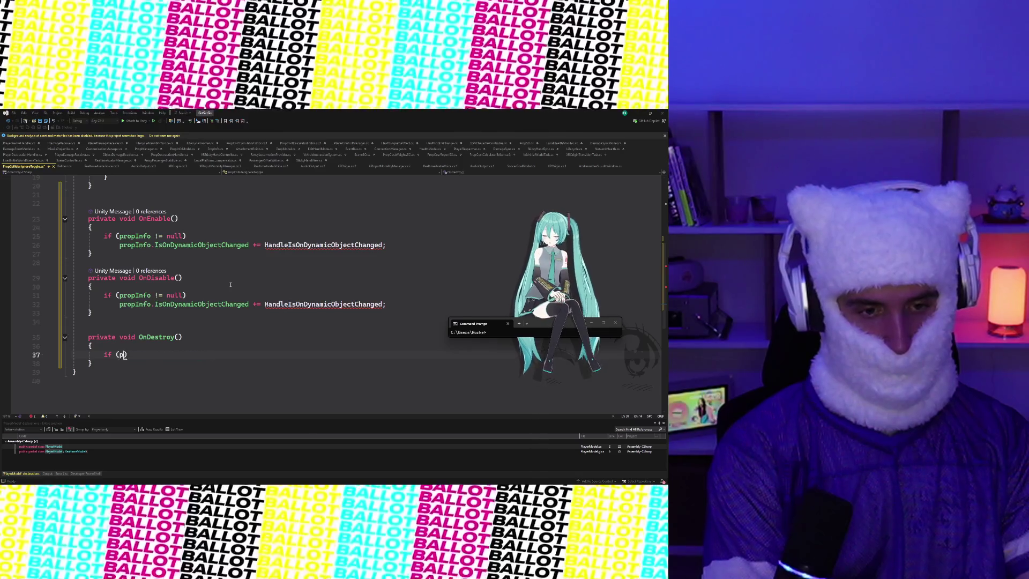
type("ropInfo!= null)")
key("Return")
type("propInfo.IsOnDyn")
key("Tab")
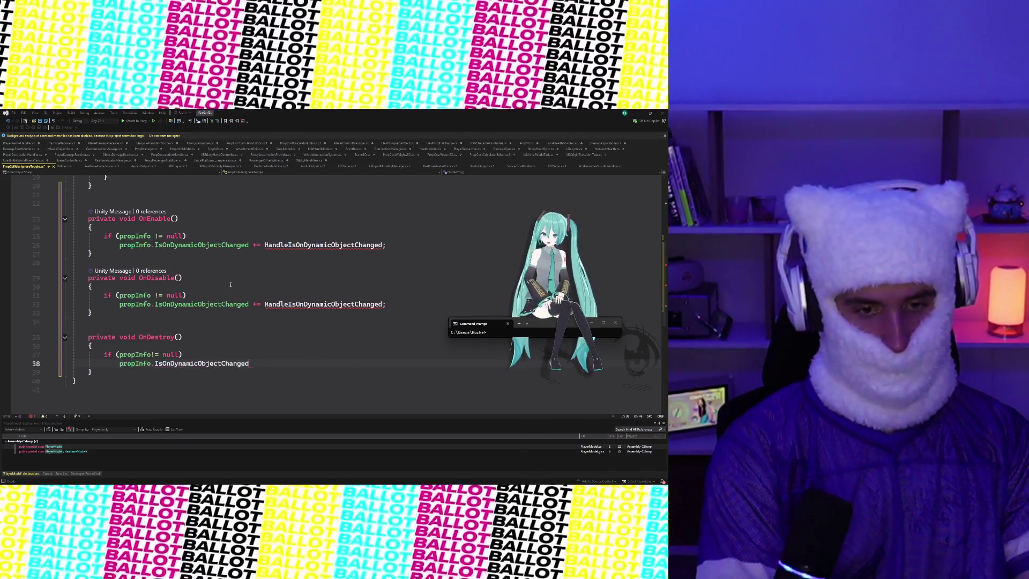
type("-= ")
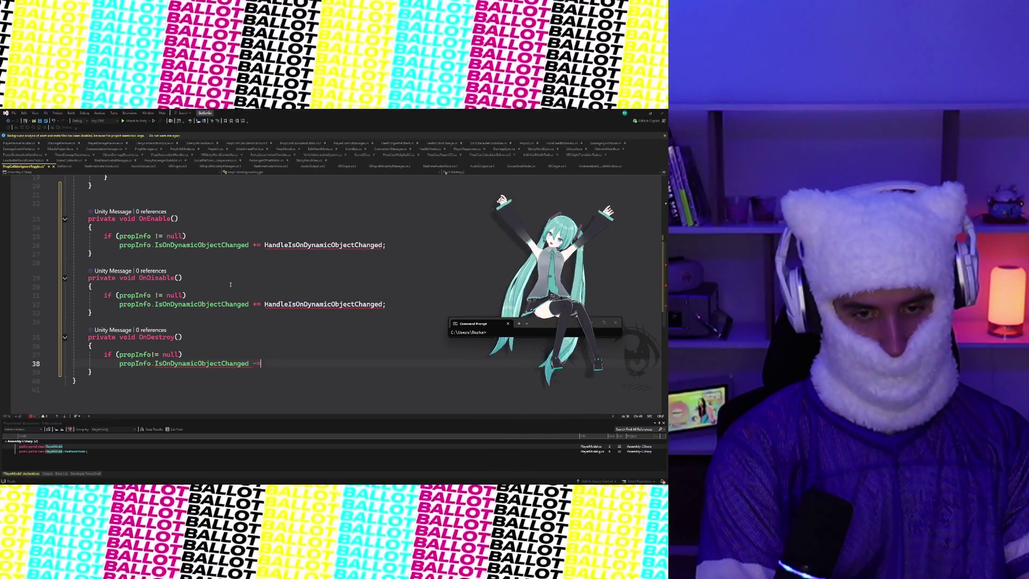
type("HandleIs")
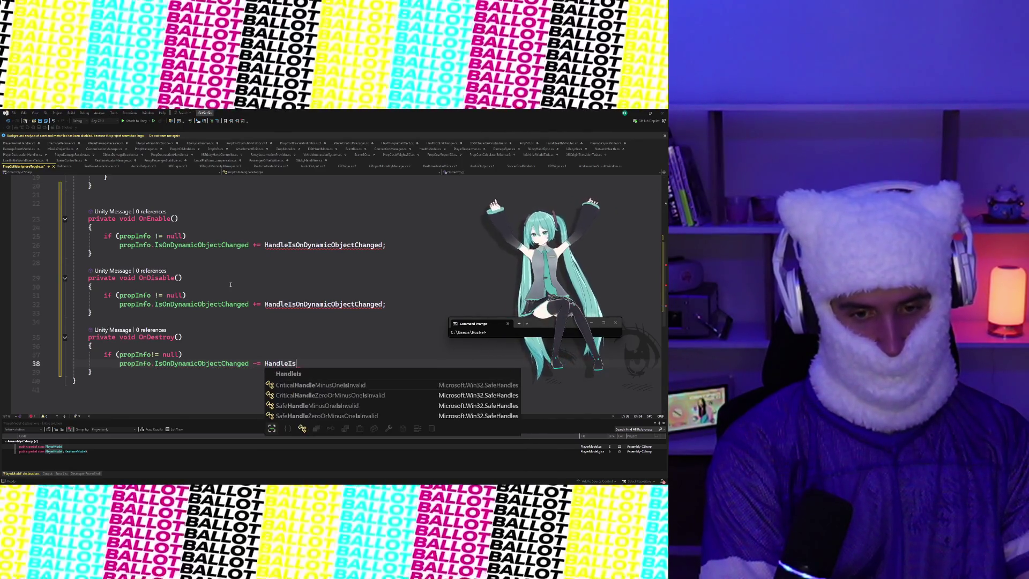
type("OnDynamicObje")
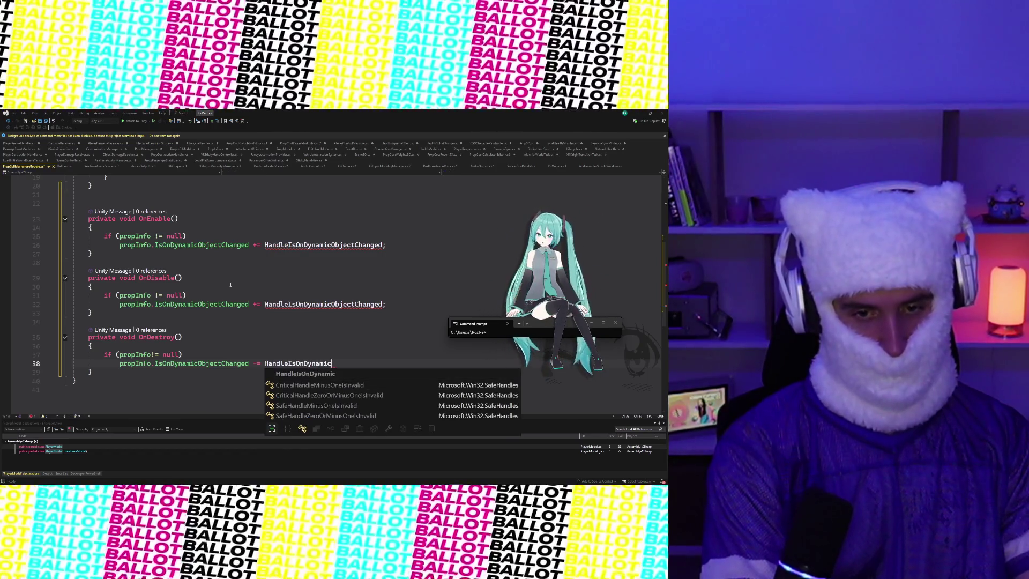
type("ctChanged;")
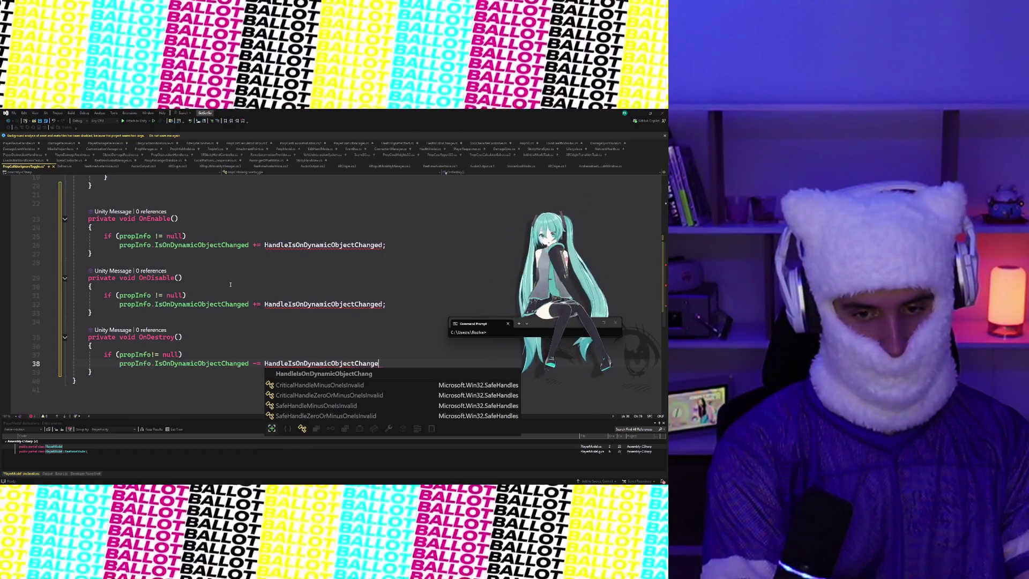
Change the += in OnDisable to -= so it unsubscribes the handler
left_click(257, 304)
key("BackSpace")
type("-")
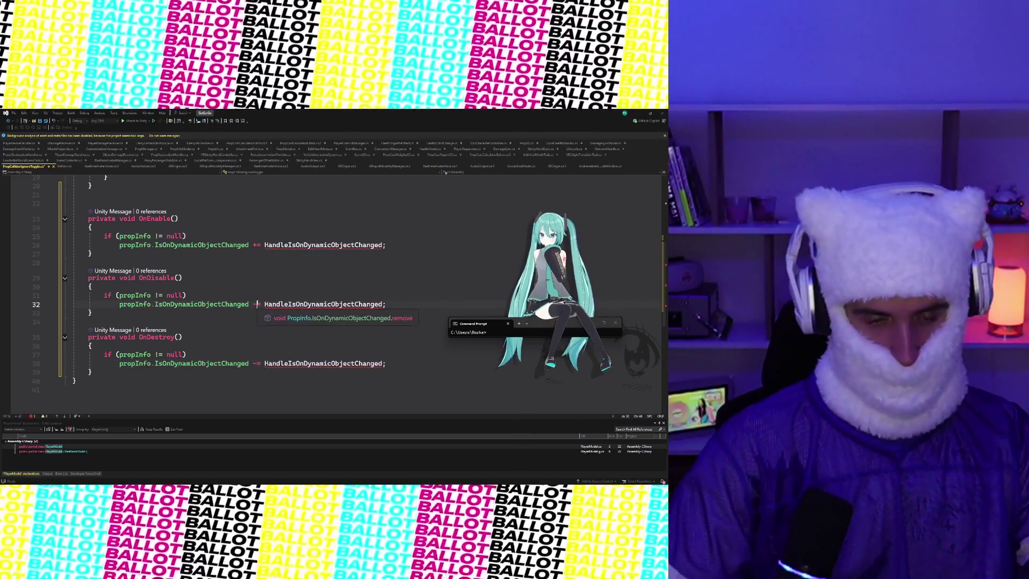
scroll(227, 340, "down", 3)
left_click(108, 293)
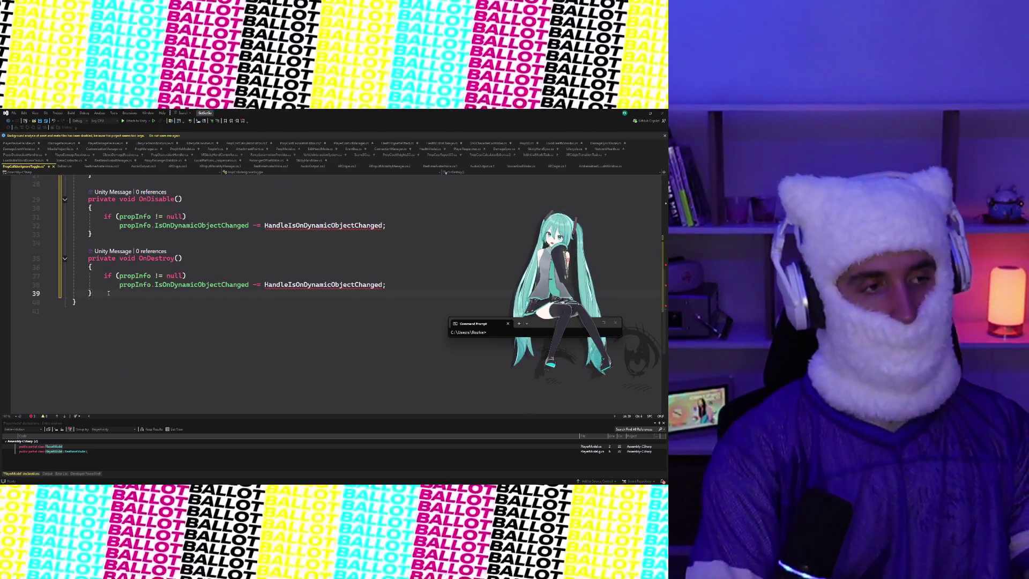
Declare private void HandleIsOnDynamicObjectChanged(bool isOnDynamicObject) below OnDestroy with an open body
key("Return")
key("Return")
type("pr")
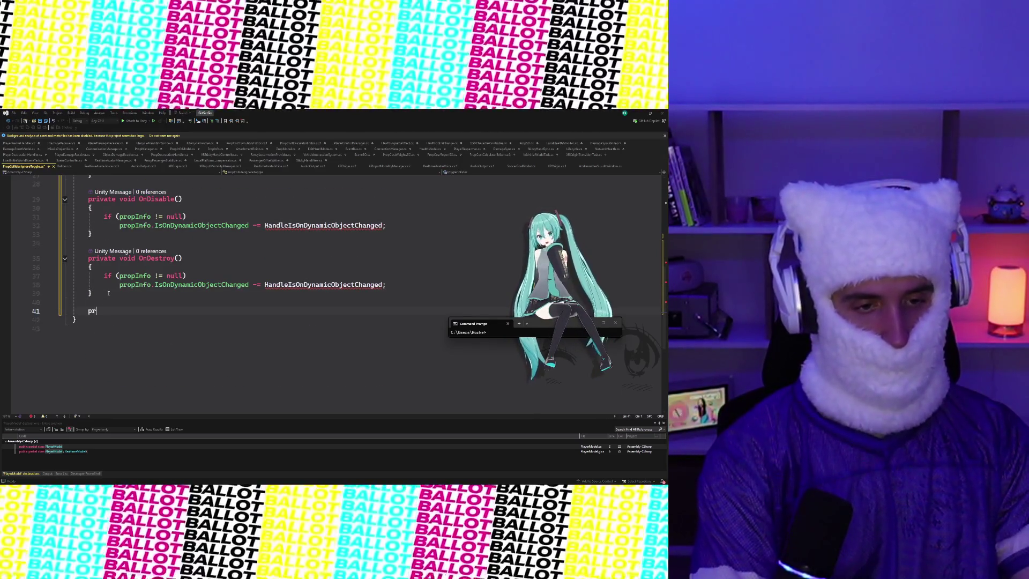
type("ivate void")
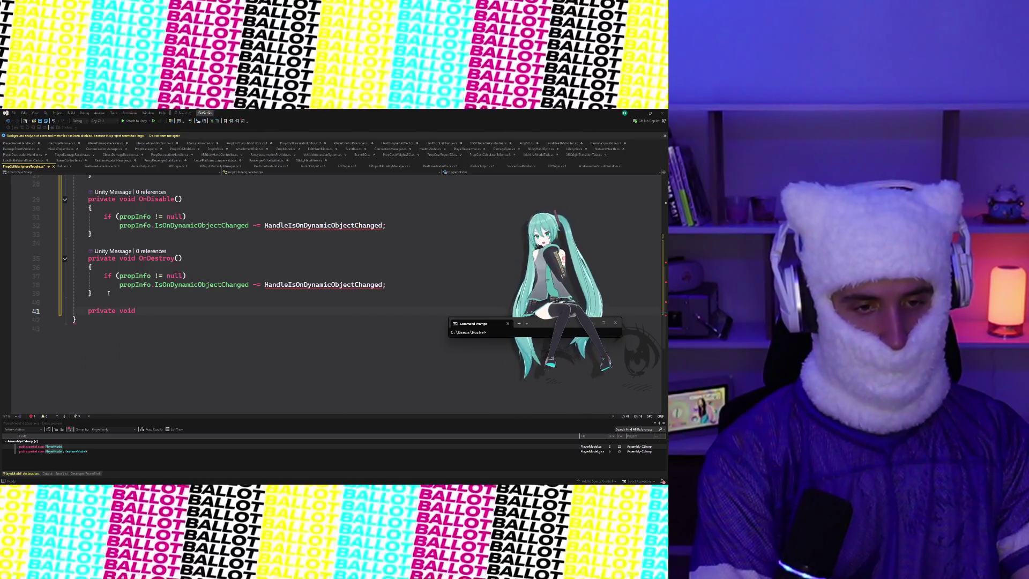
type("HandleI")
type("sOnDynamicObject")
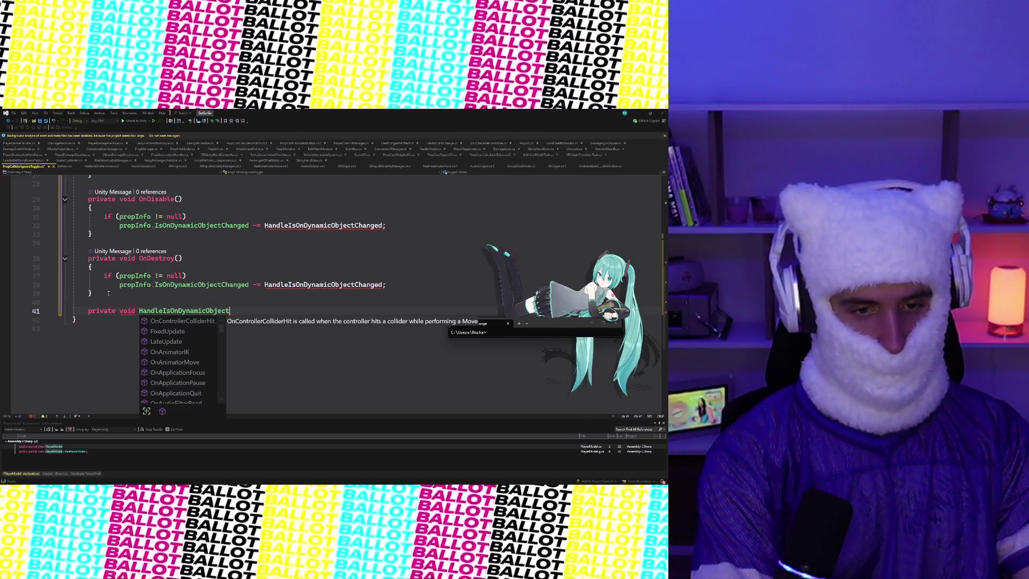
type("Changed")
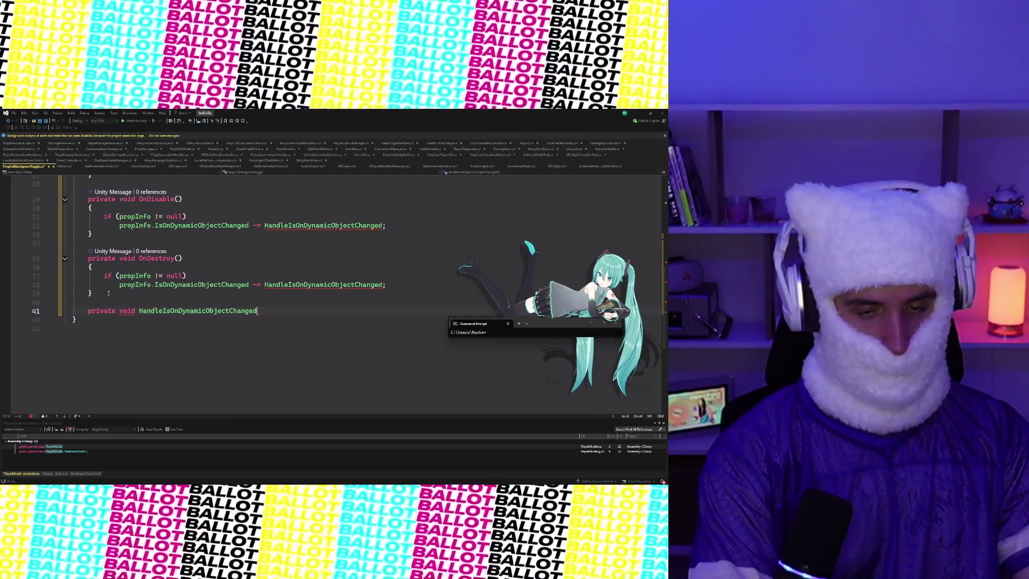
type("();(bool")
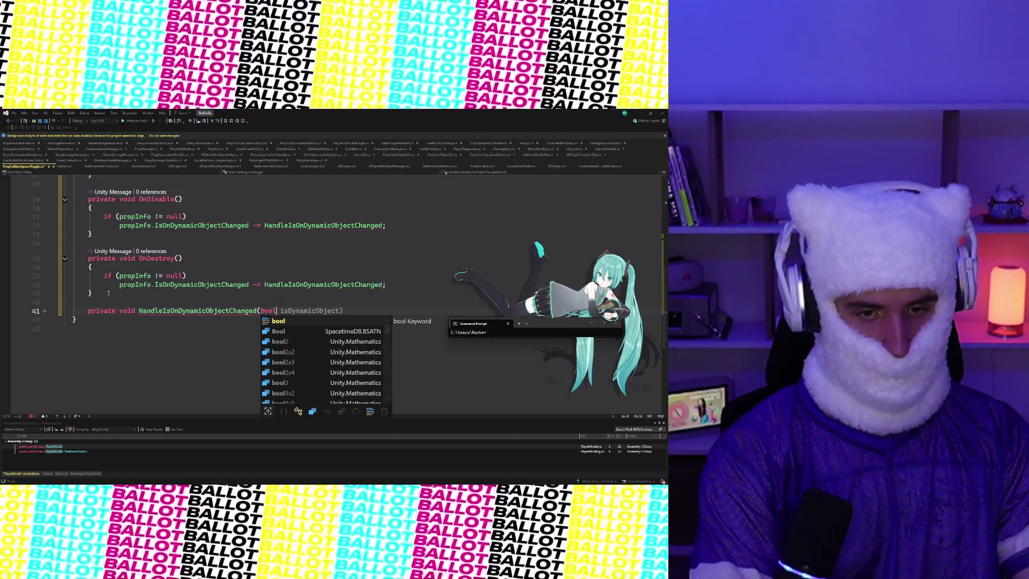
key("Tab")
key("BackSpace")
key("BackSpace")
key("BackSpace")
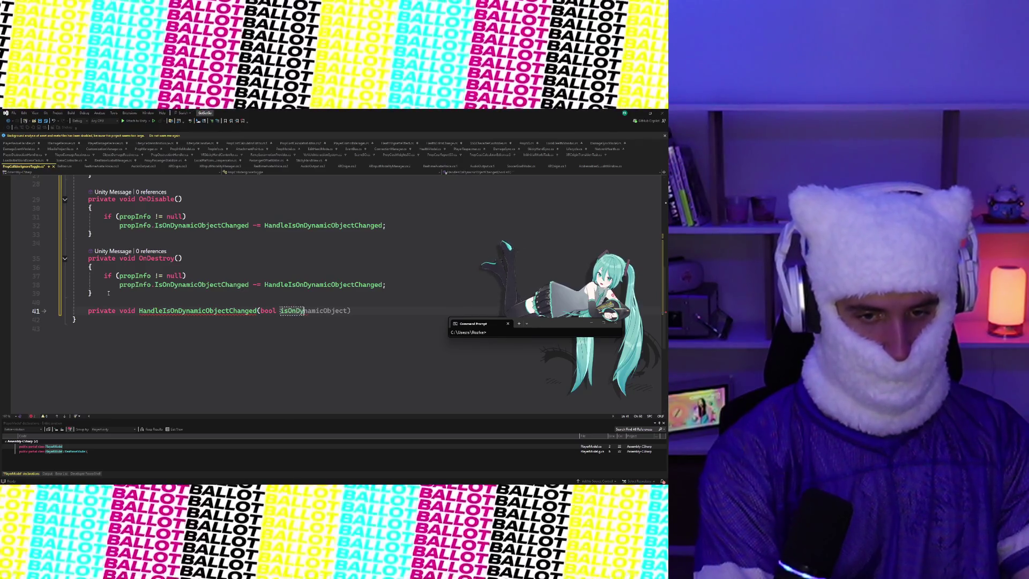
key("Tab")
key("Return")
type("{")
key("Return")
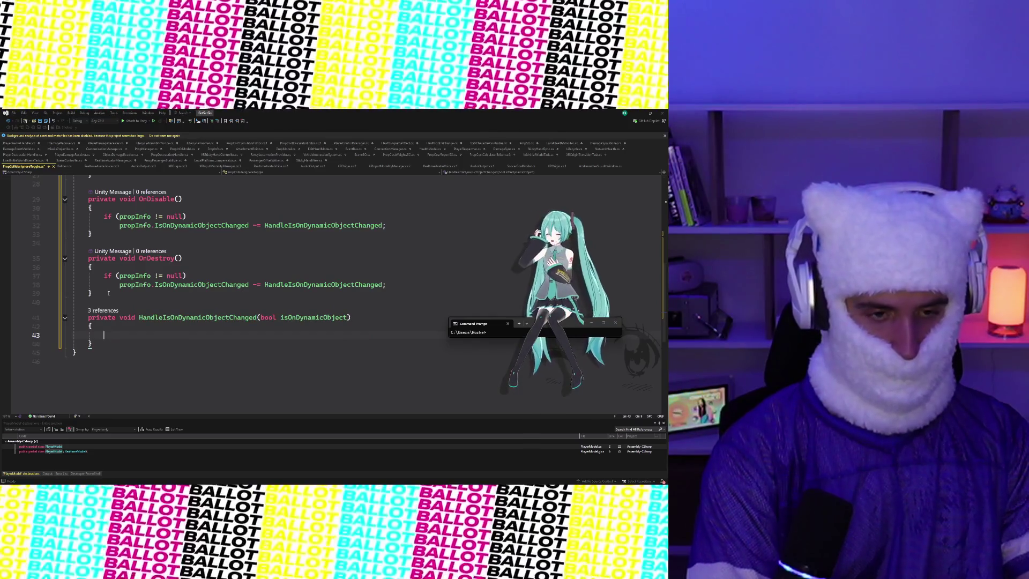
Add an empty if (isOnDynamicObject) block inside the handler
type("if (toggleCollider != null")
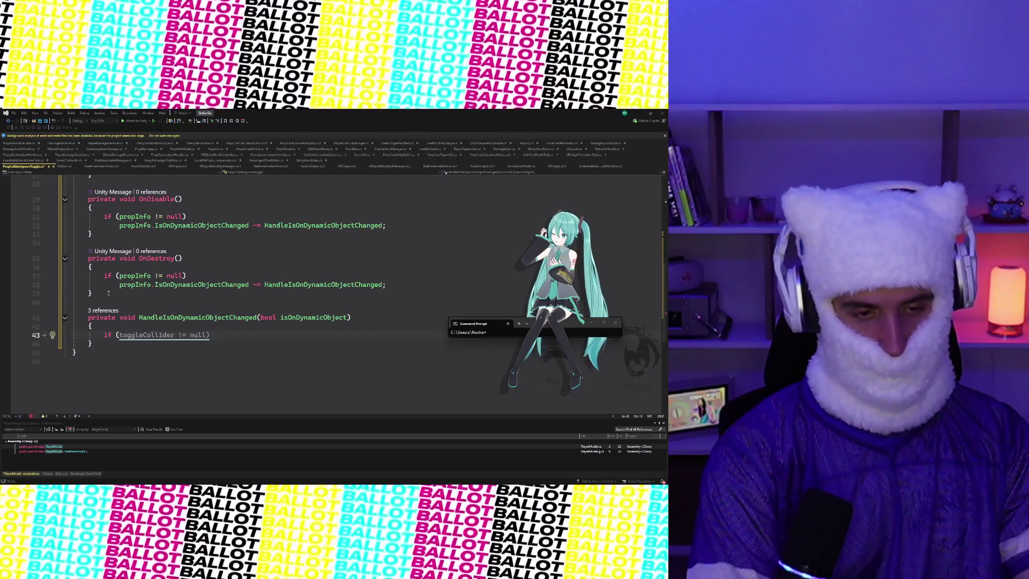
key("BackSpace")
key("BackSpace")
key("BackSpace")
type("if (is")
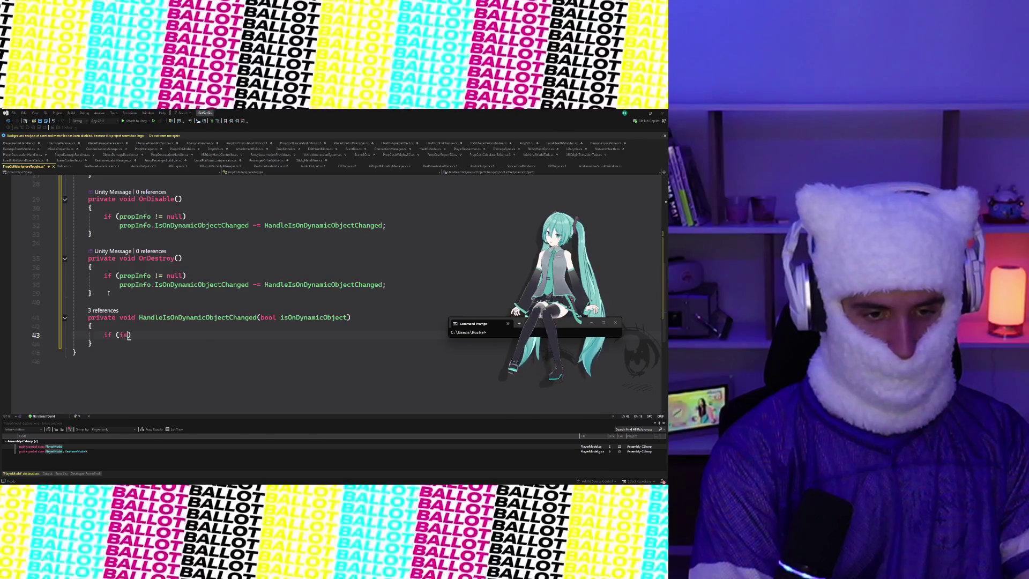
key("Tab")
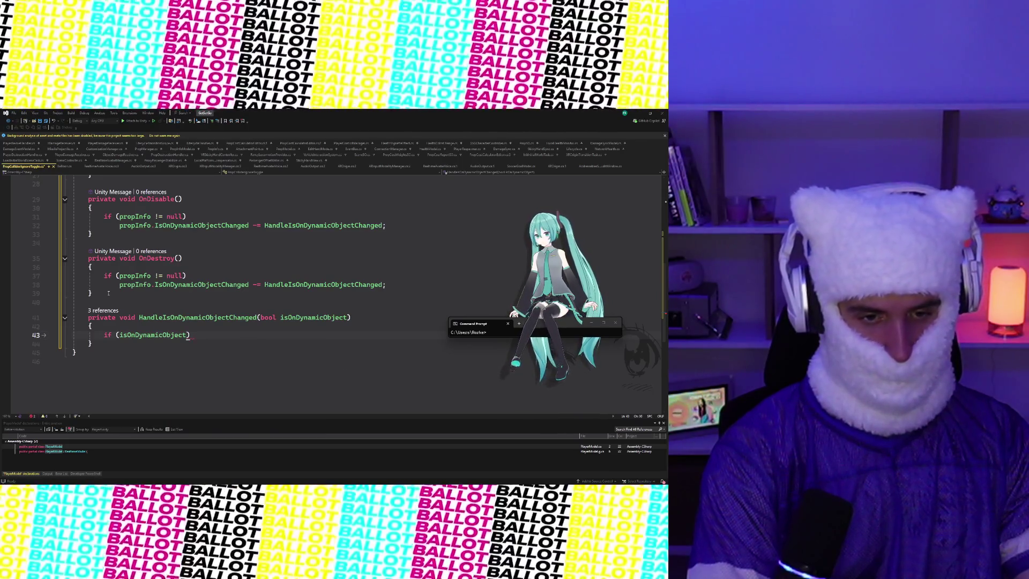
key("Return")
Inside the isOnDynamicObject block, add a toggleCollider null check with its own block
type("{")
key("Return")
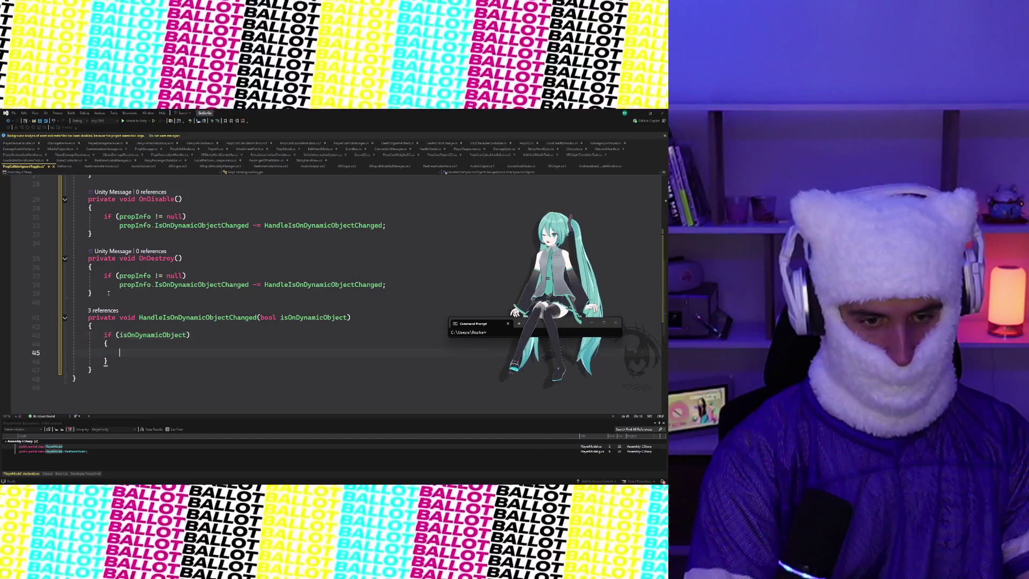
type("if")
key("Tab")
key("Return")
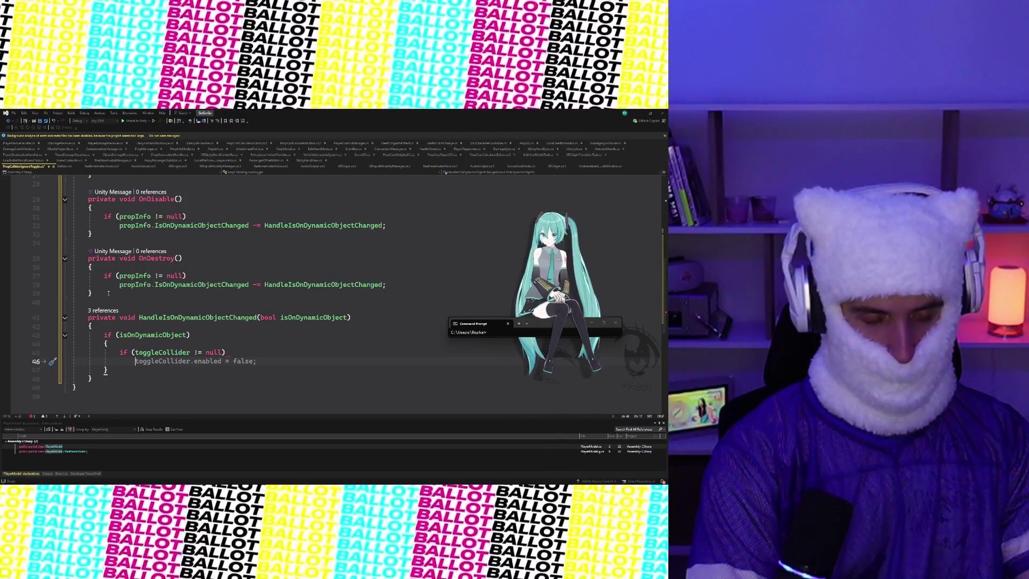
key("BackSpace")
key("BackSpace")
key("BackSpace")
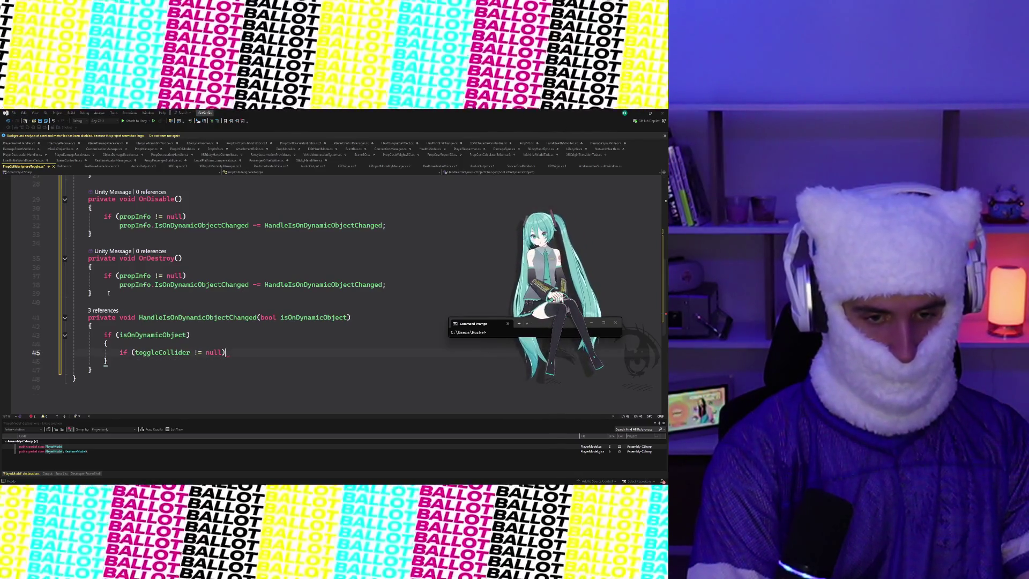
key("Return")
type("{")
key("Return")
Assign currentRb = transform.root.GetComponent<Rigidbody>() inside the toggleCollider check
type("var")
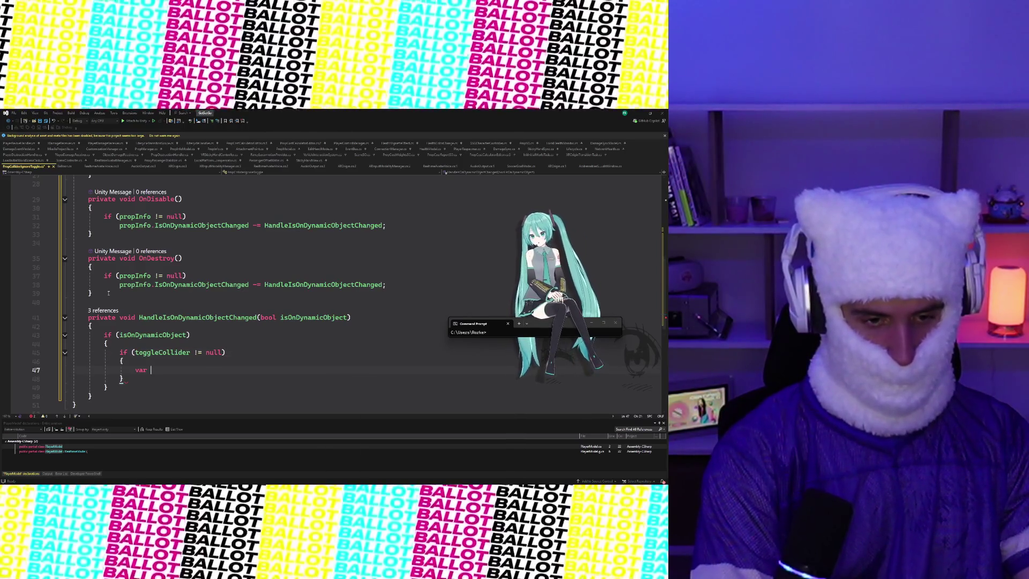
key("BackSpace")
key("BackSpace")
key("BackSpace")
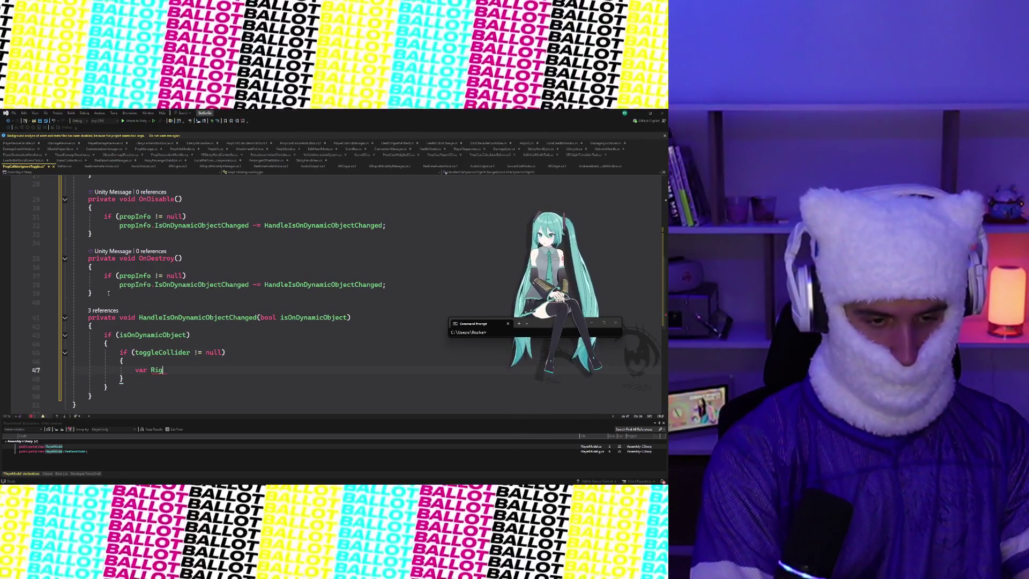
key("BackSpace")
key("BackSpace")
key("BackSpace")
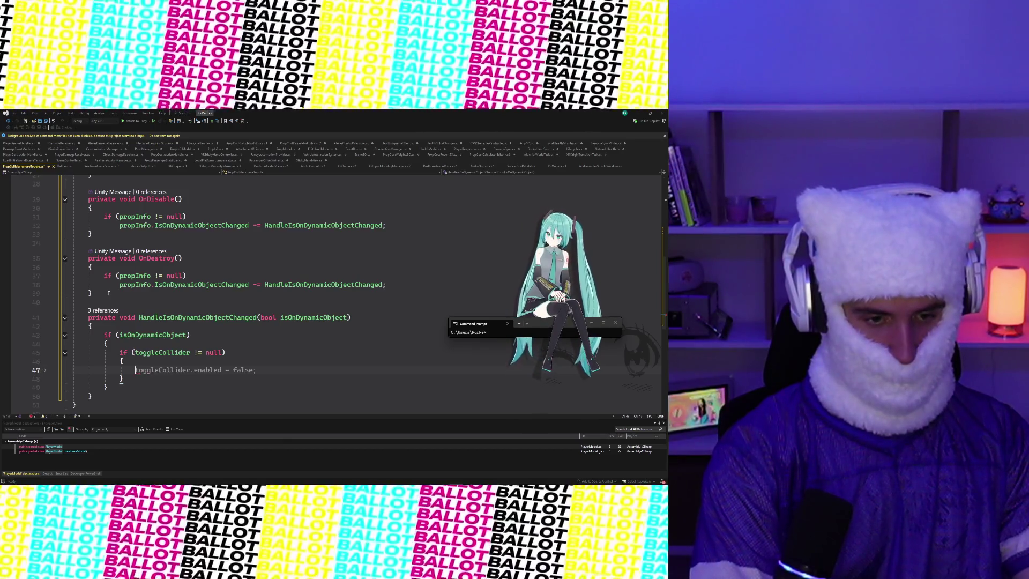
type("currentRb =")
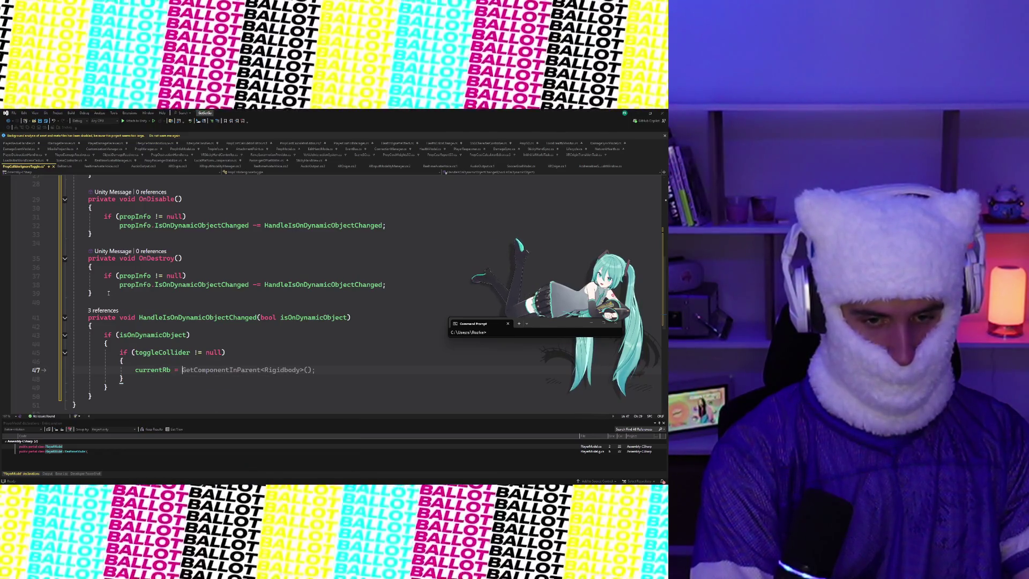
key("Tab")
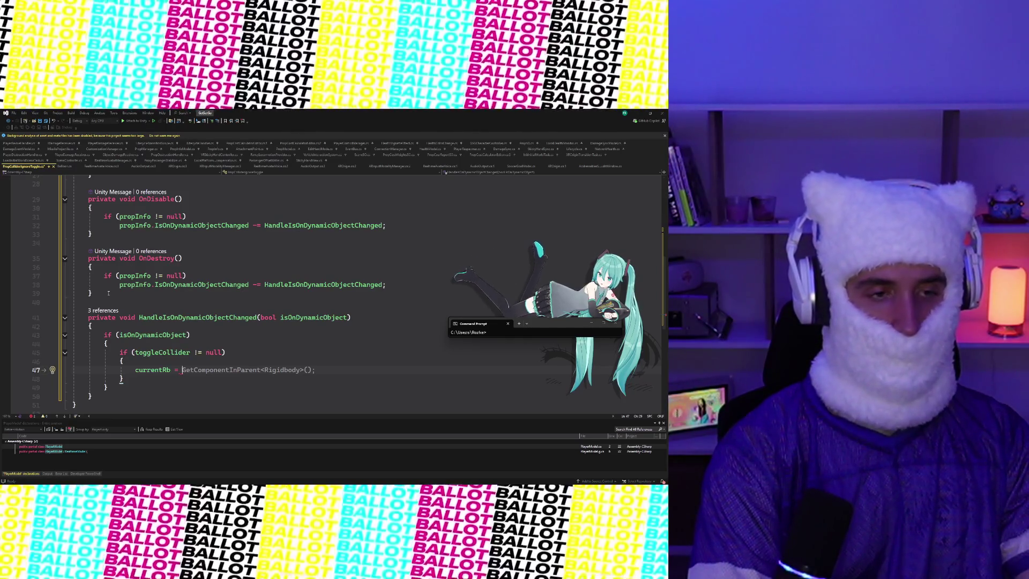
key("shift+End")
type("transfr")
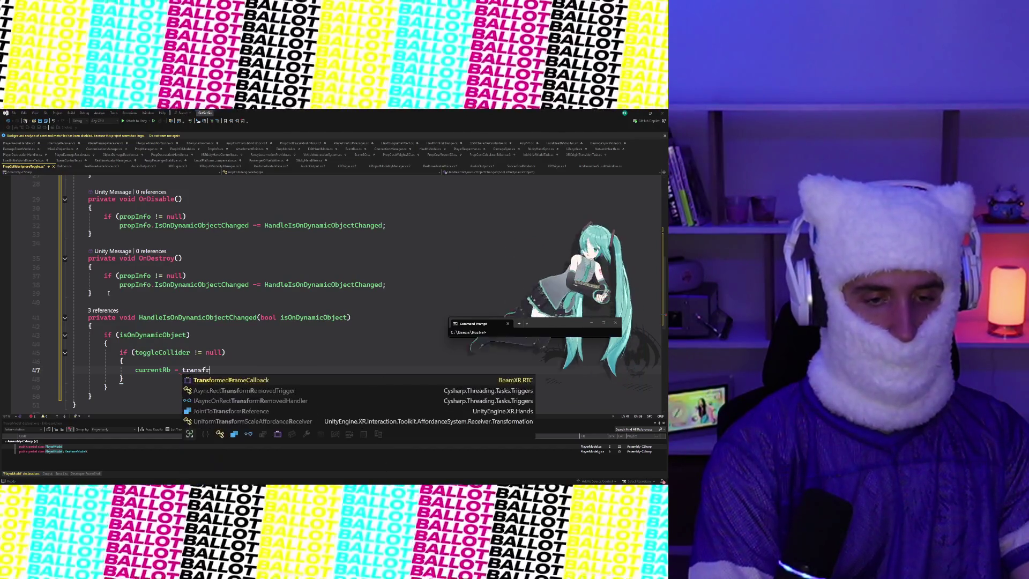
key("BackSpace")
type("orm.ro")
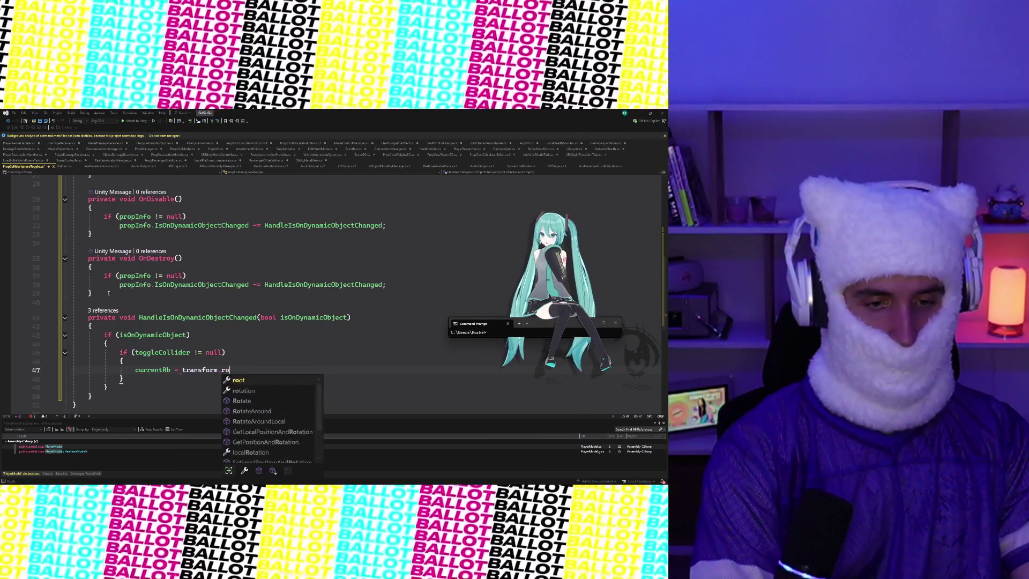
type("ot.GetComp")
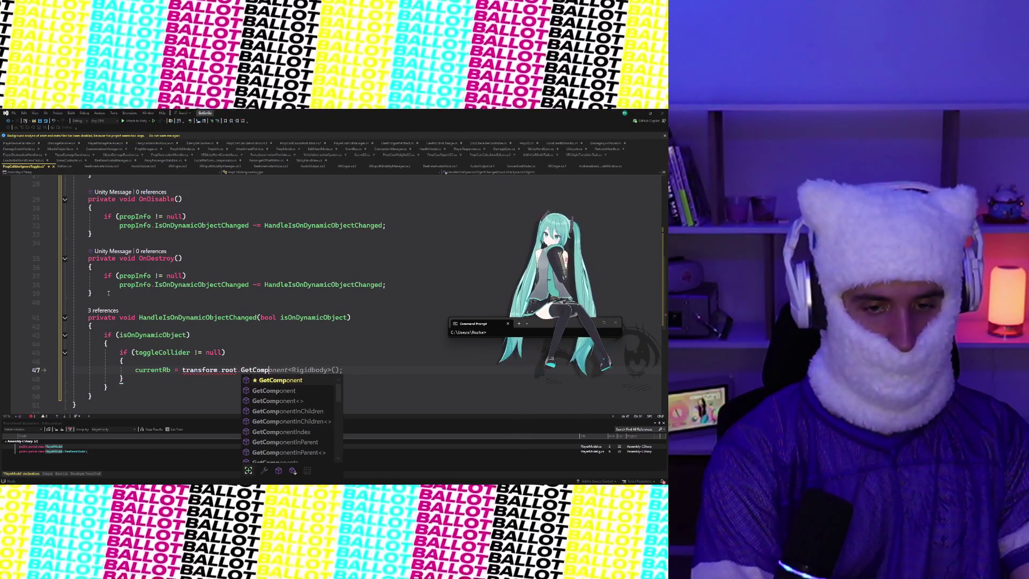
key("Tab")
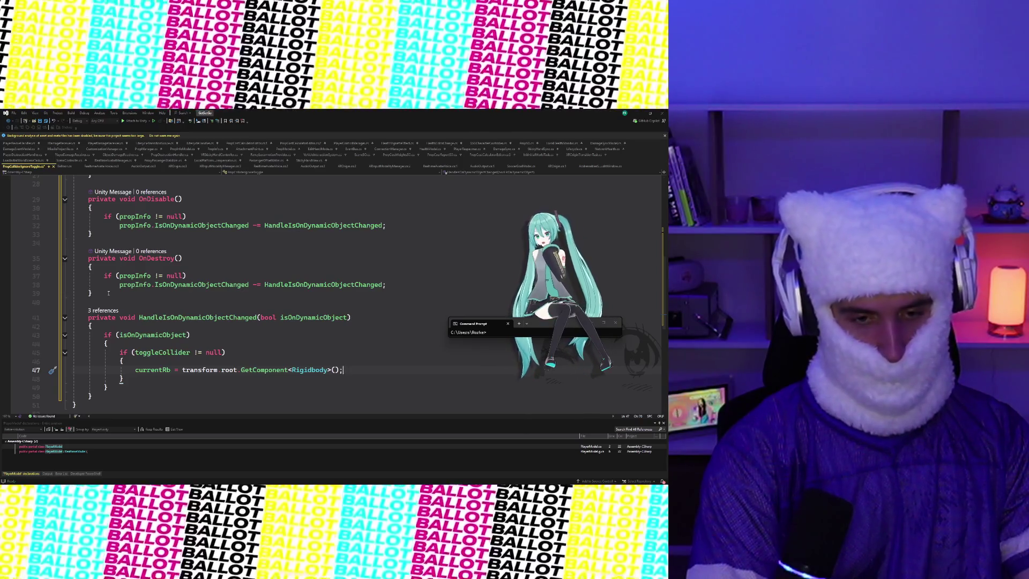
key("Return")
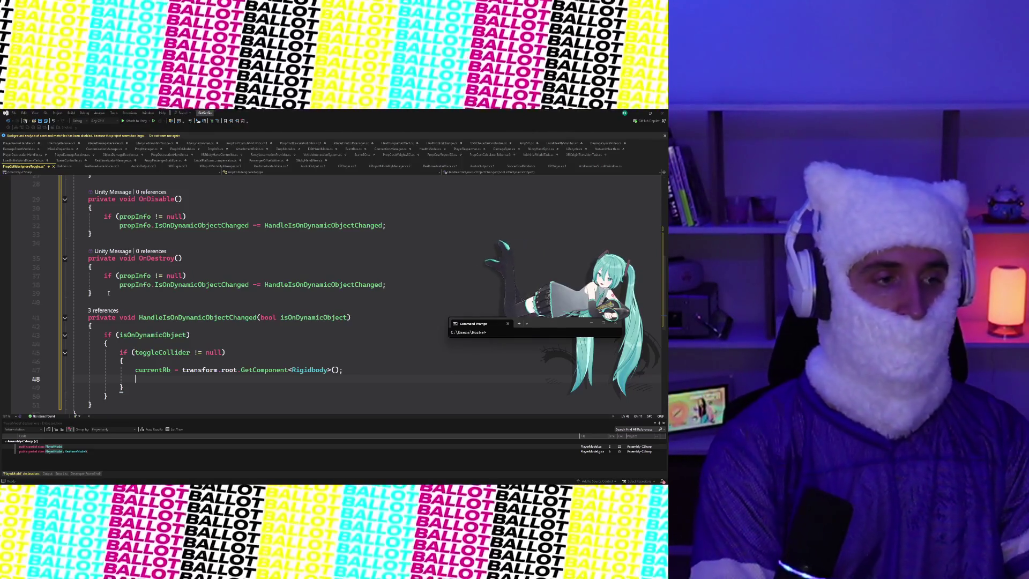
Draft currentRb.GetComponentInChildren<Collider>() on line 48
type("currentR")
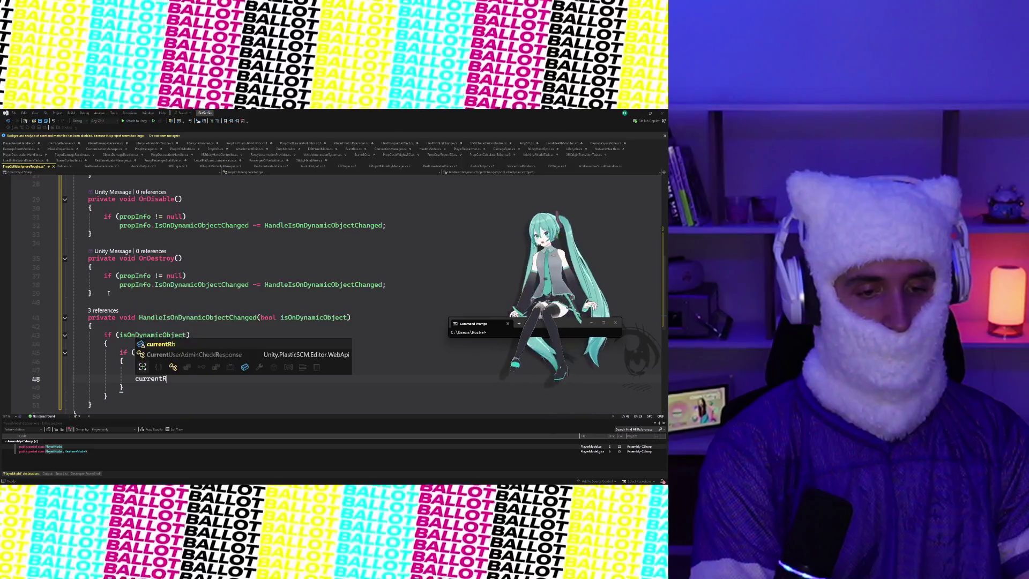
type("b.GetC")
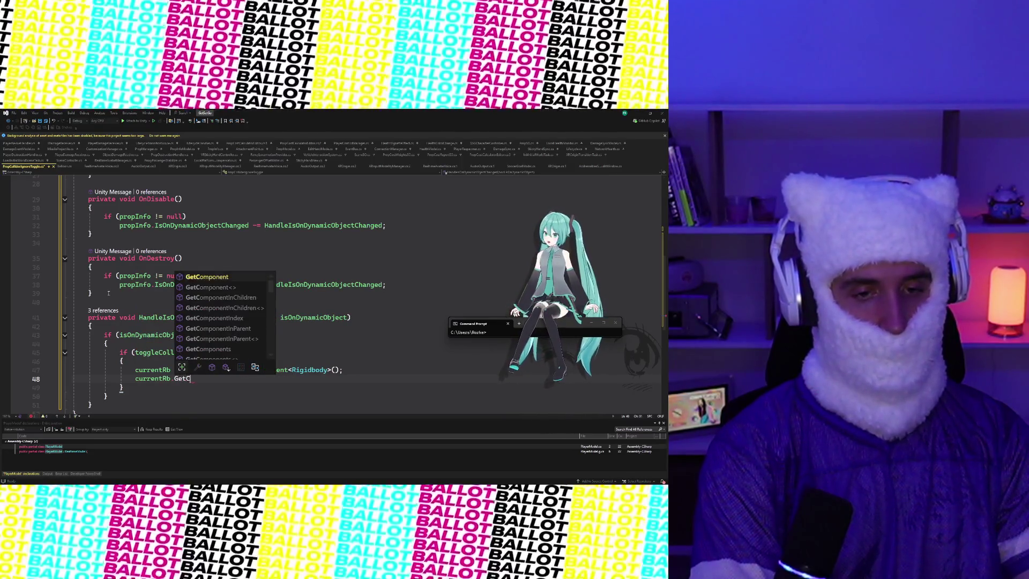
type("omponentInC")
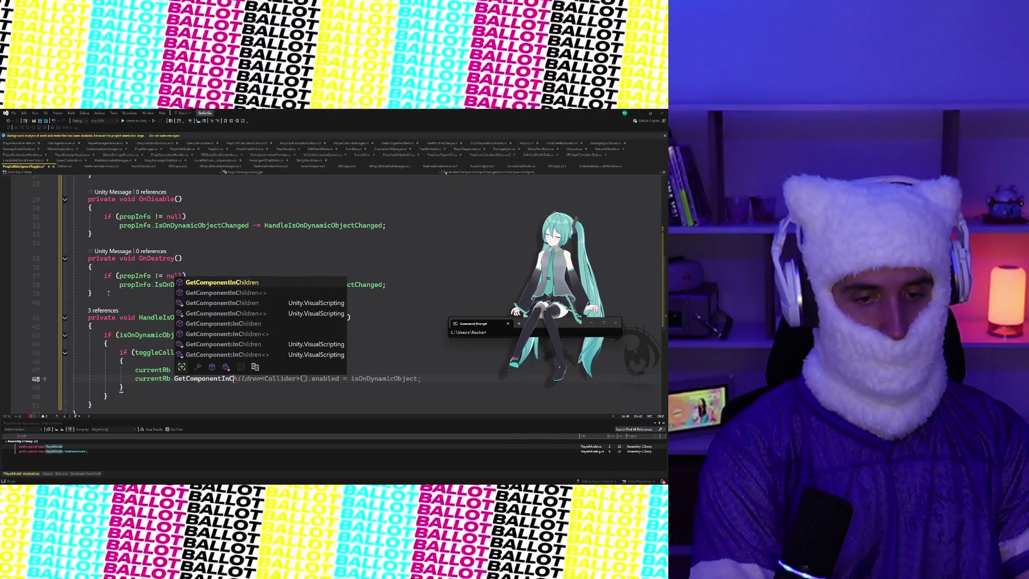
key("Tab")
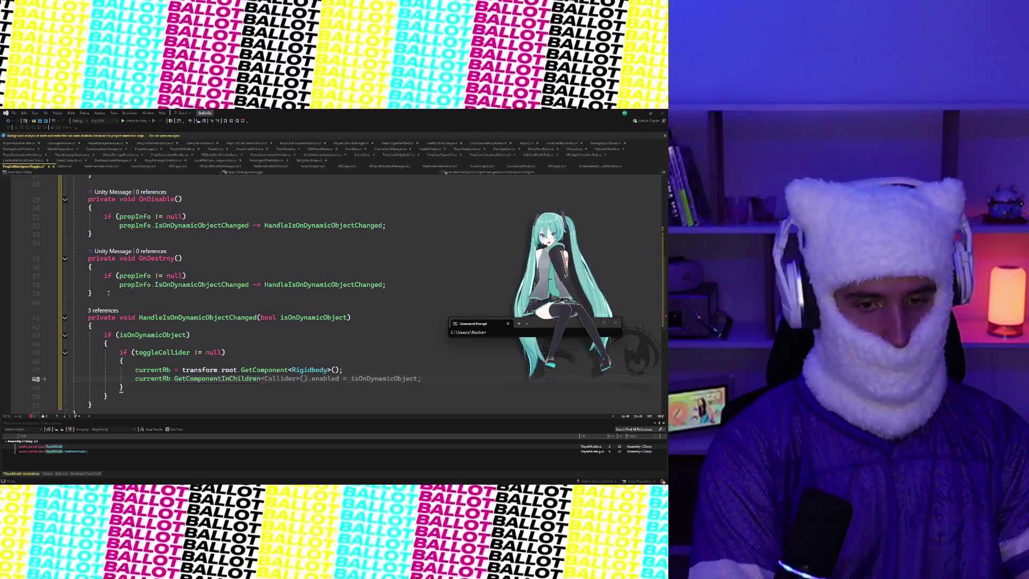
type("<Collider>")
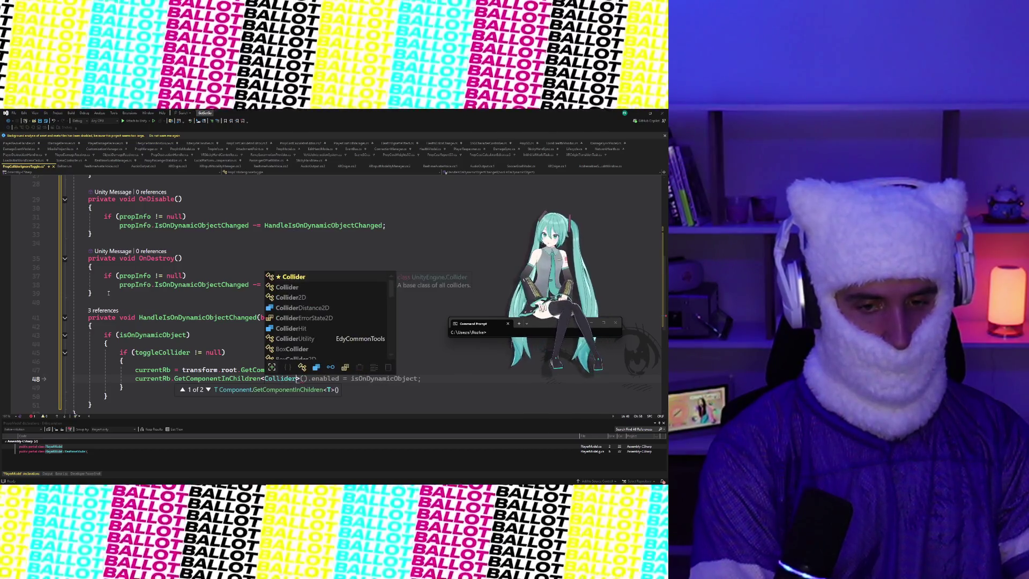
key("Tab")
type(">().")
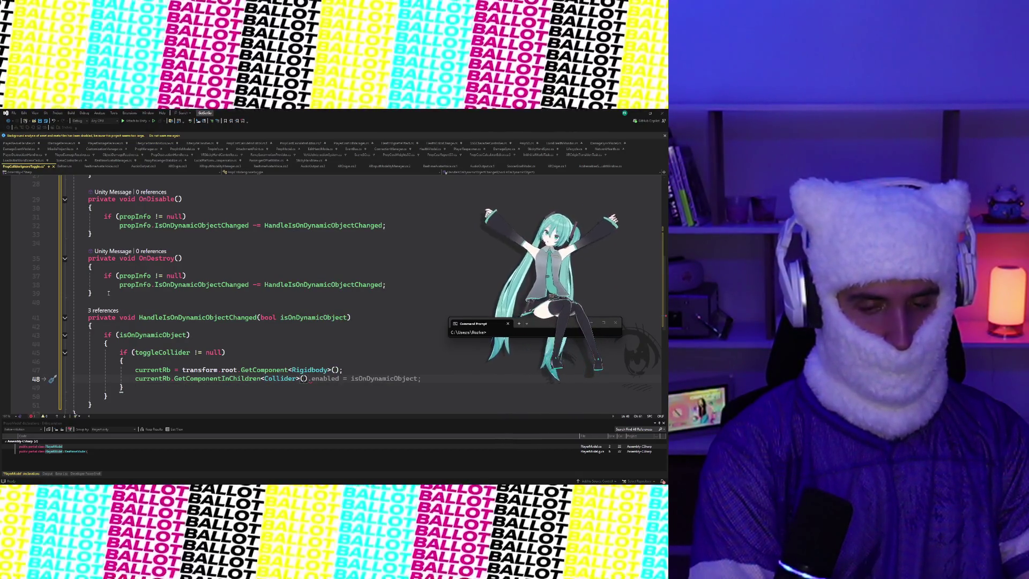
type("i")
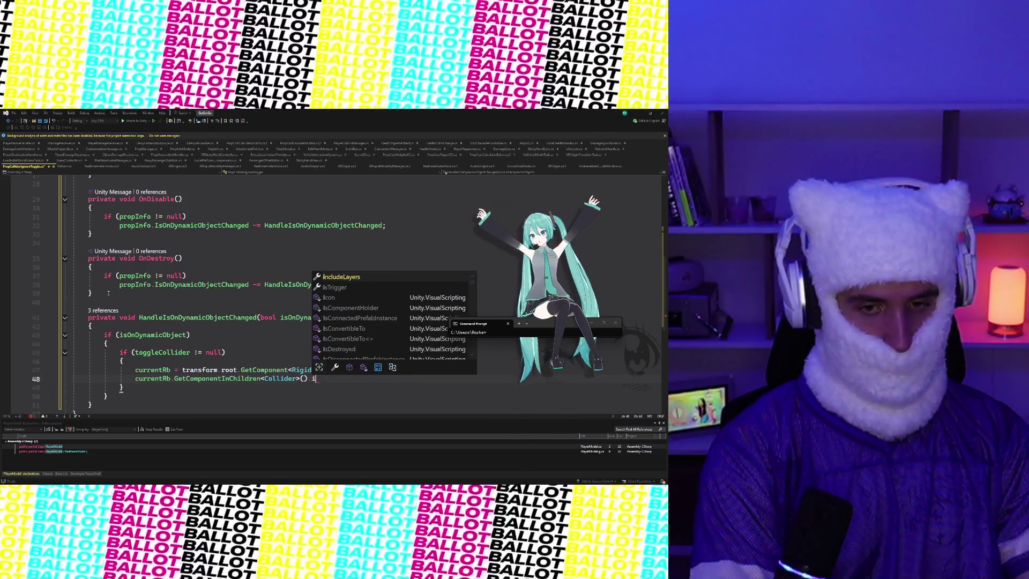
type("gnore")
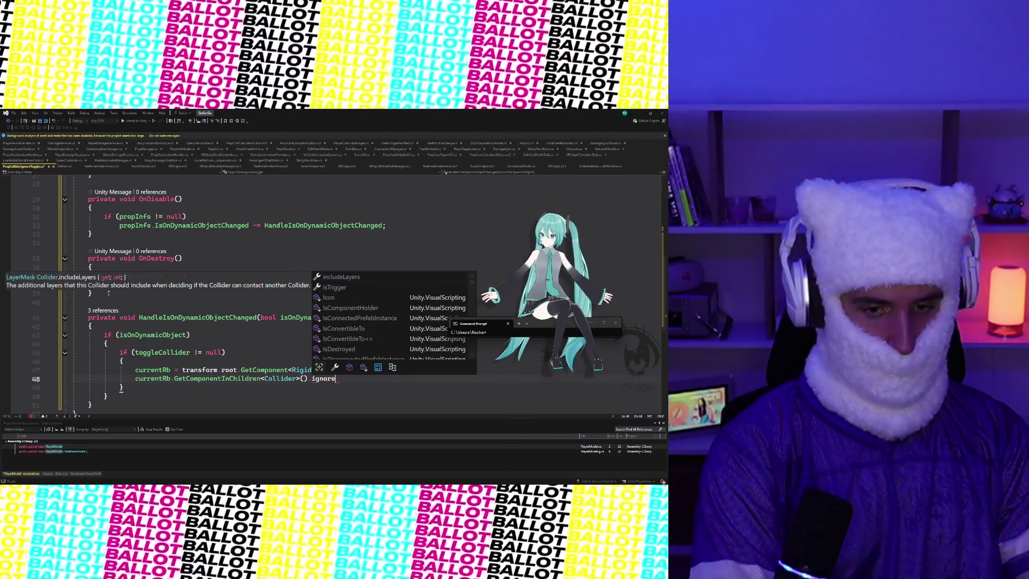
key("BackSpace")
key("BackSpace")
key("BackSpace")
type("collisi")
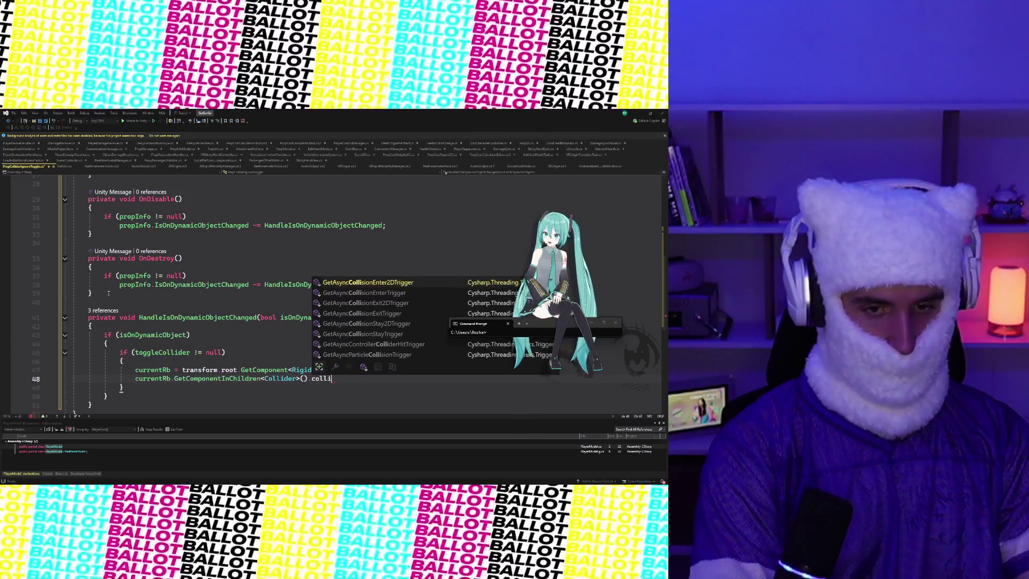
key("BackSpace")
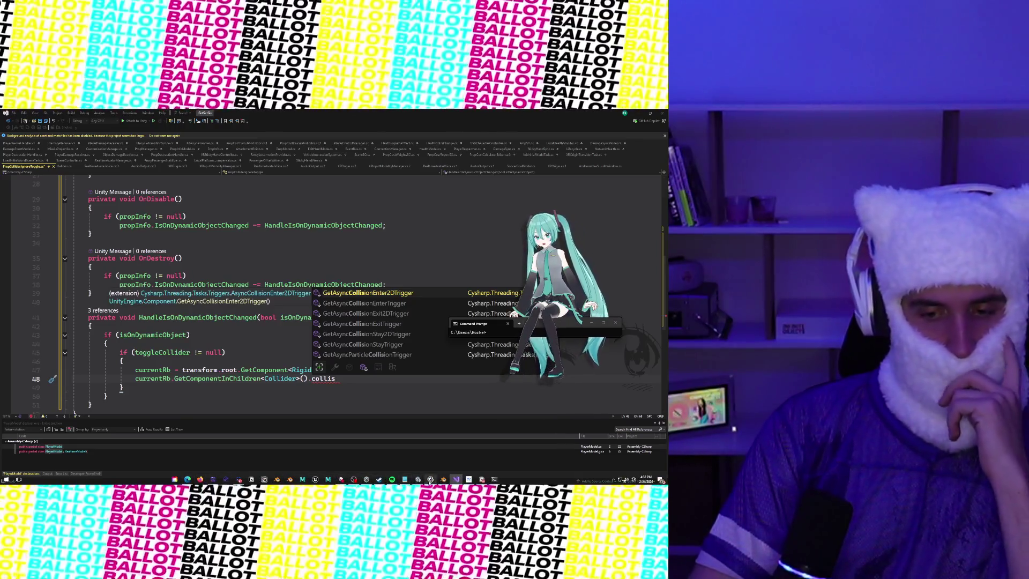
key("alt+Tab")
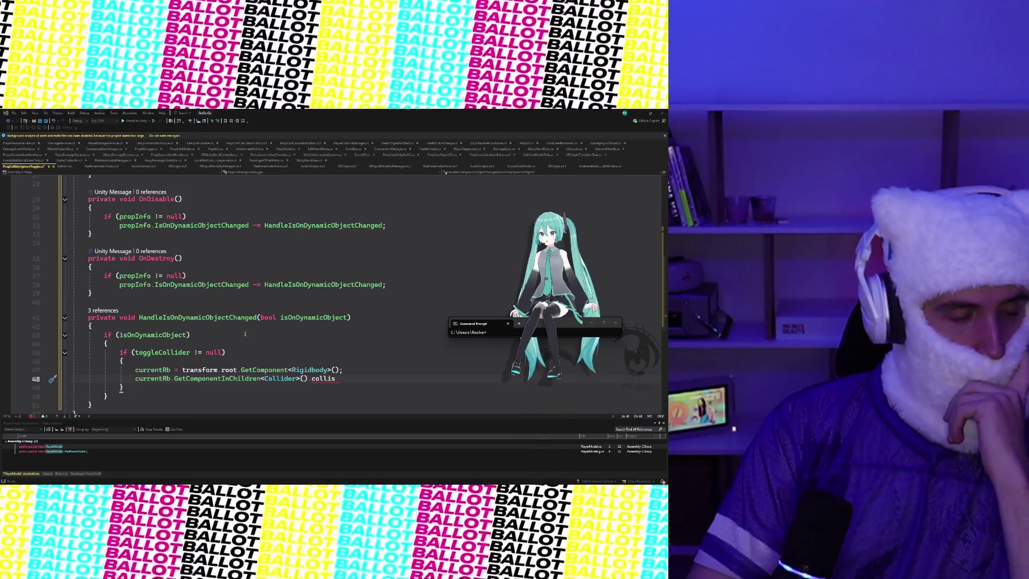
Replace line 48 with var collider = currentRb.GetComponent<Collider>()
left_click(352, 381)
left_click_drag(350, 378, 135, 378)
type("var collider =")
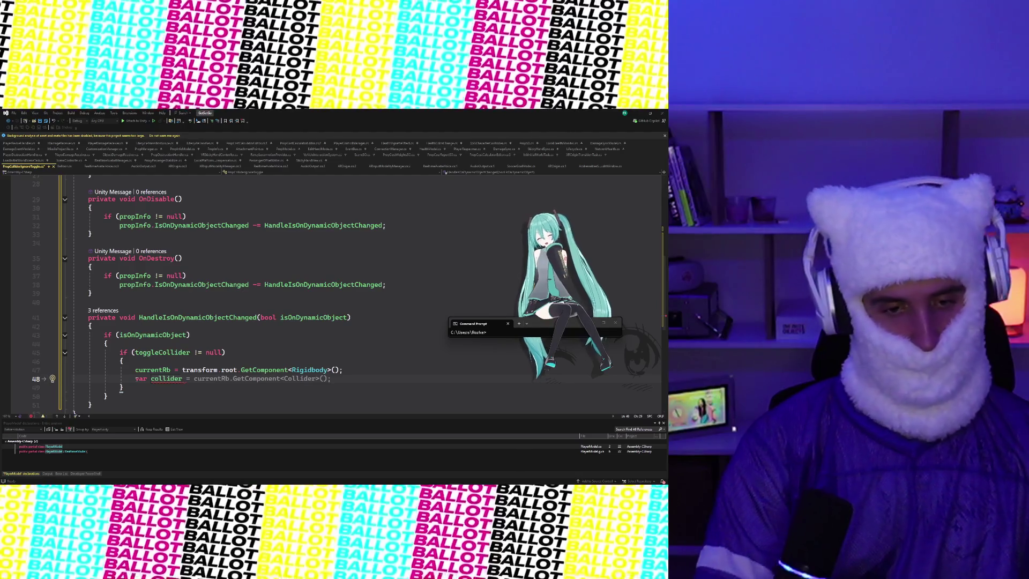
scroll(268, 268, "up", 9)
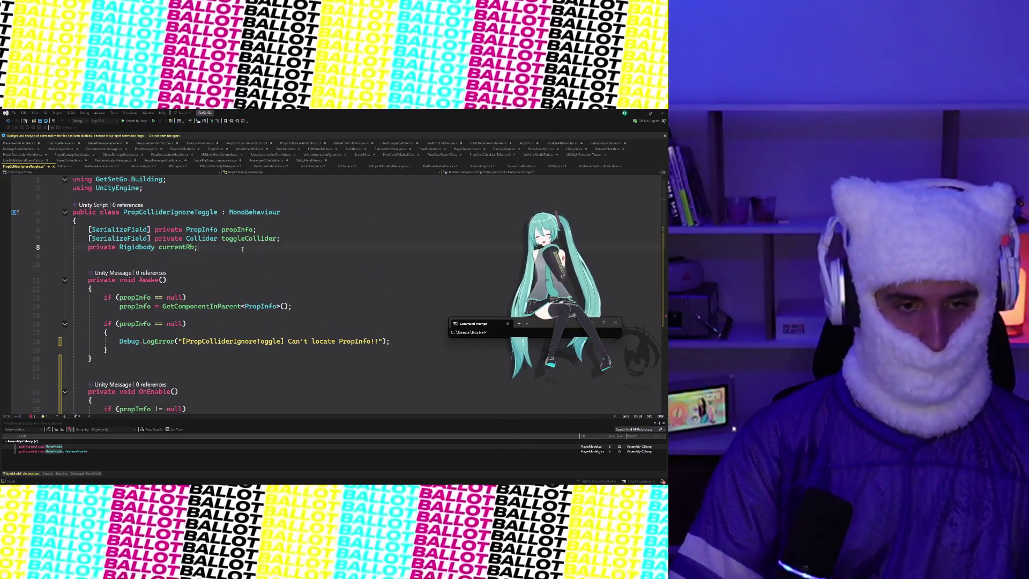
Add a private Collider currentCollider; field below currentRb
key("Return")
type("private")
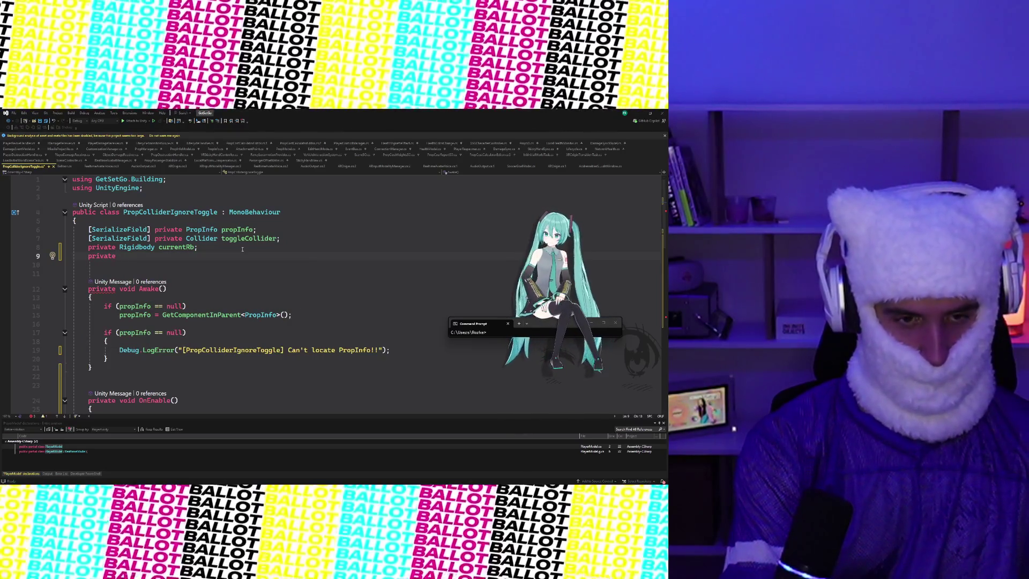
type(" Collider ")
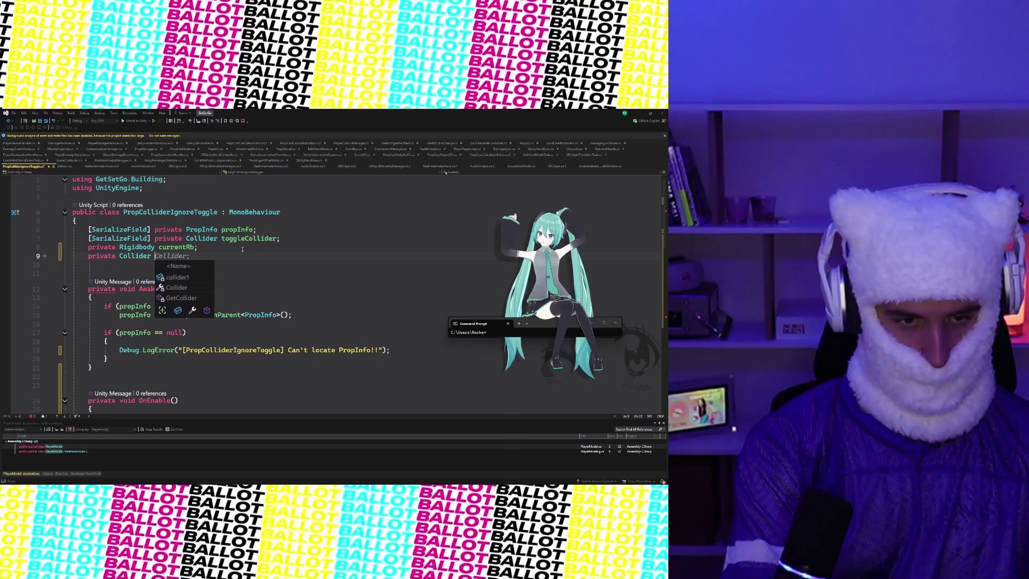
type("currentCollider;")
scroll(338, 238, "down", 12)
Replace the local collider line with currentCollider = currentRb.GetComponentInChildren<Collider>();
key("shift+Home")
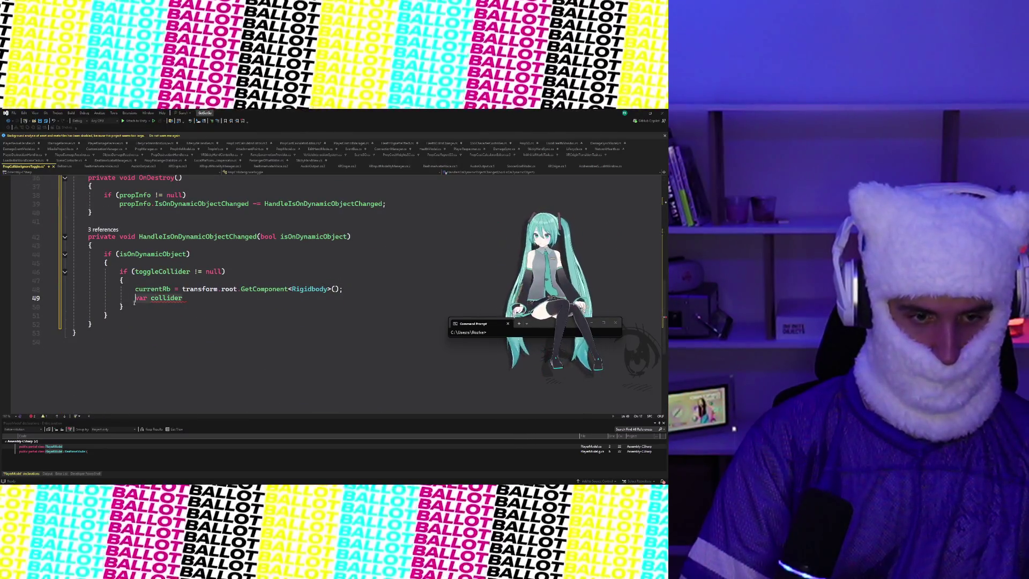
type("curren")
type("tC")
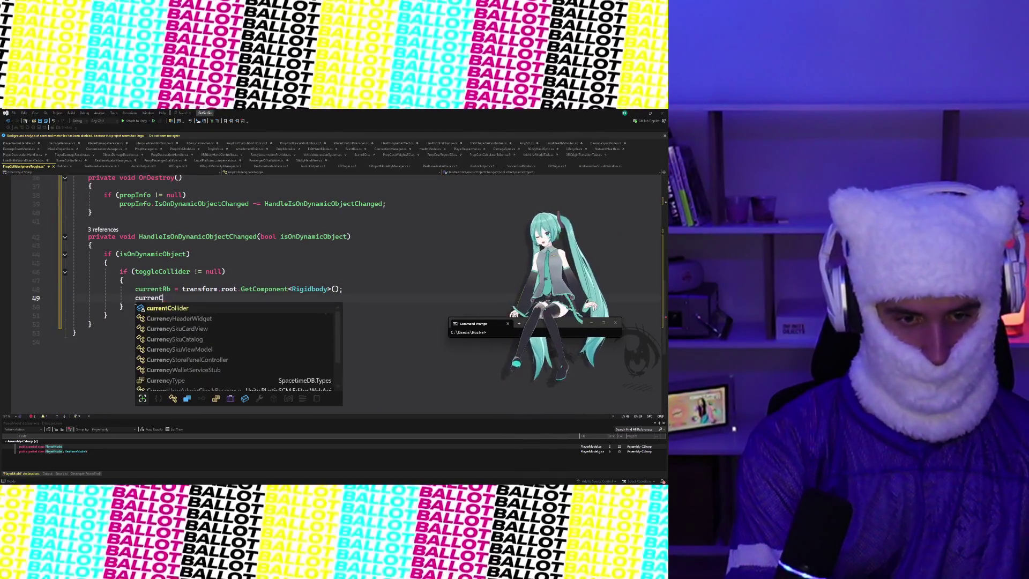
key("Tab")
key("Tab")
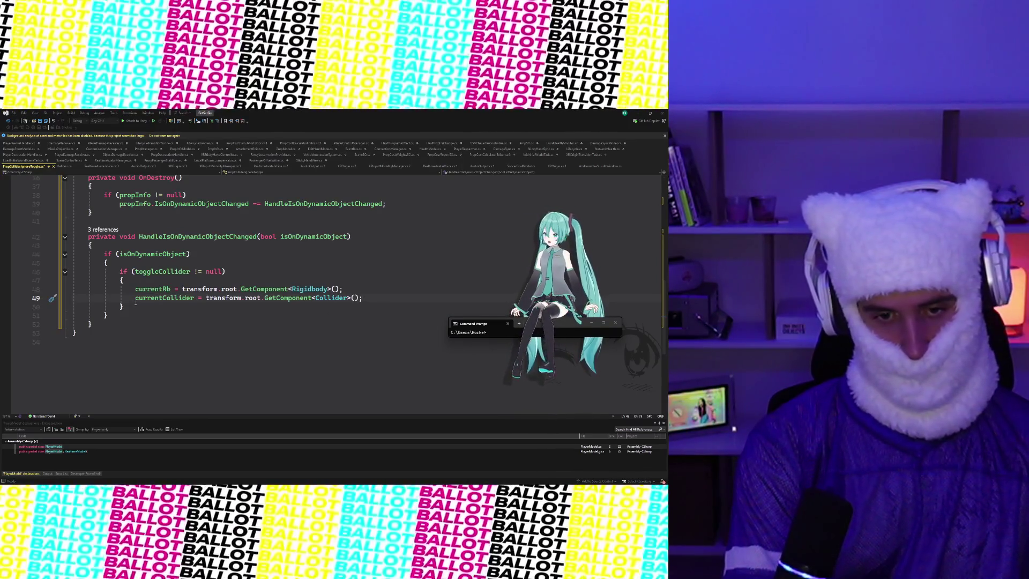
key("BackSpace")
key("BackSpace")
key("BackSpace")
key("BackSpace")
type("currentR")
type("b.GetComp")
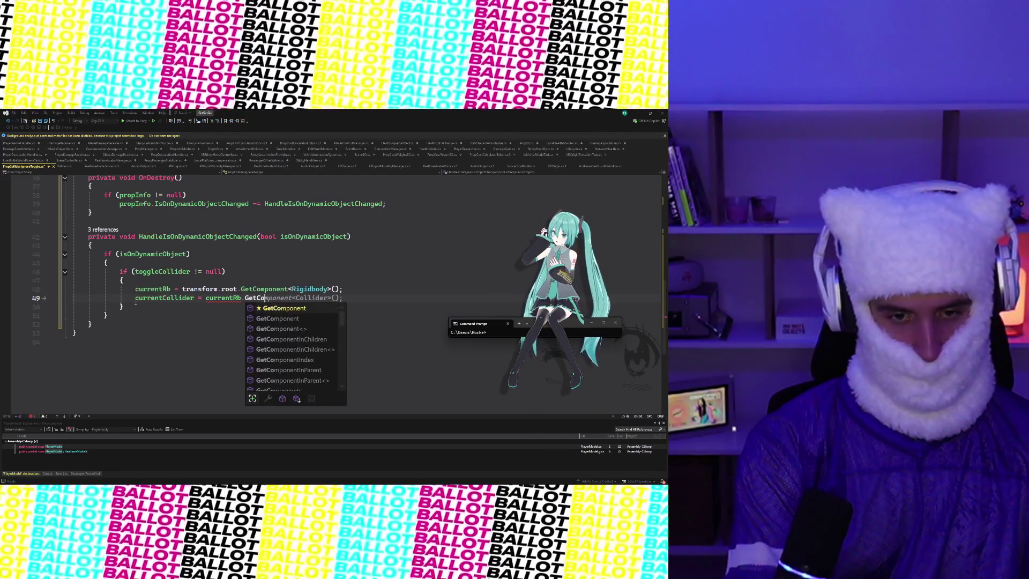
type("onentInChild")
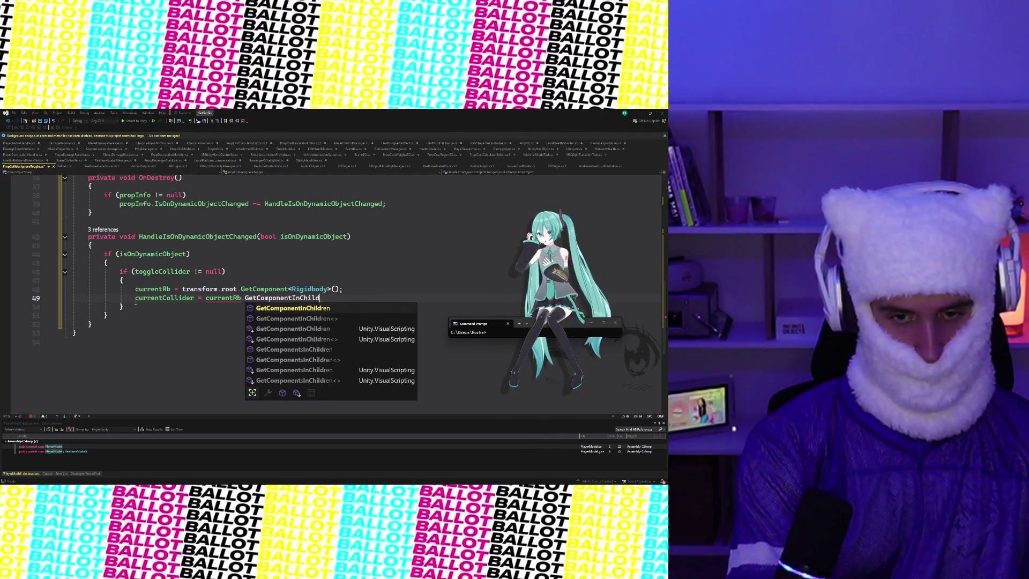
type("ren<Collider>();")
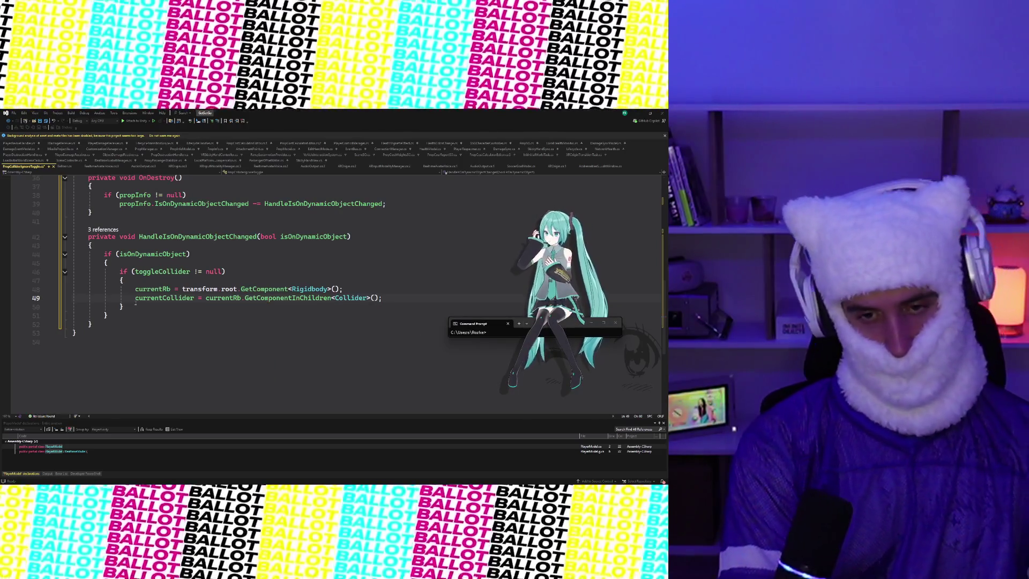
key("Return")
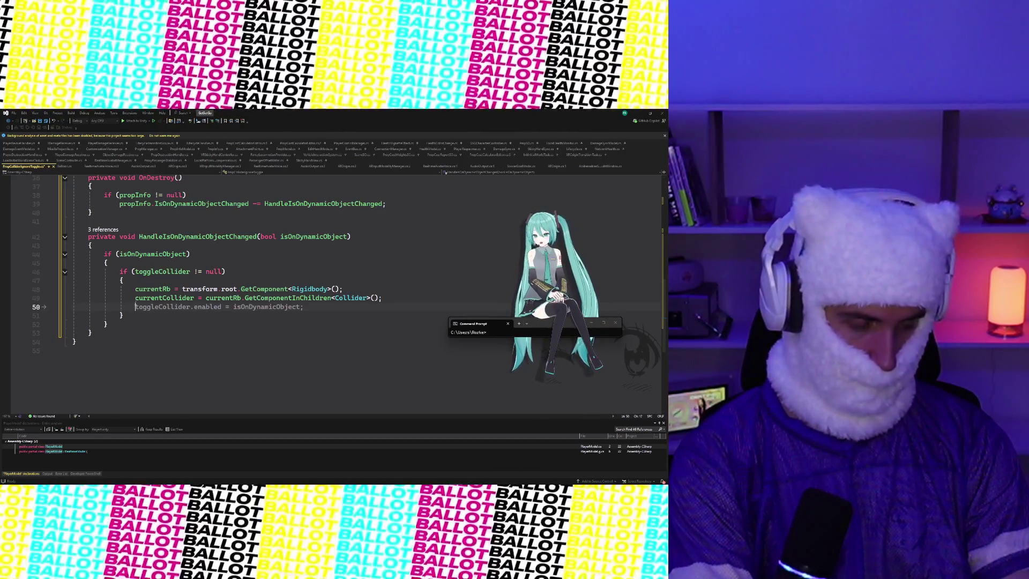
Add Physics.IgnoreCollision(currentCollider, toggleCollider, ignore: true); after the collider lookup
type("Physics.IgnoreCollision")
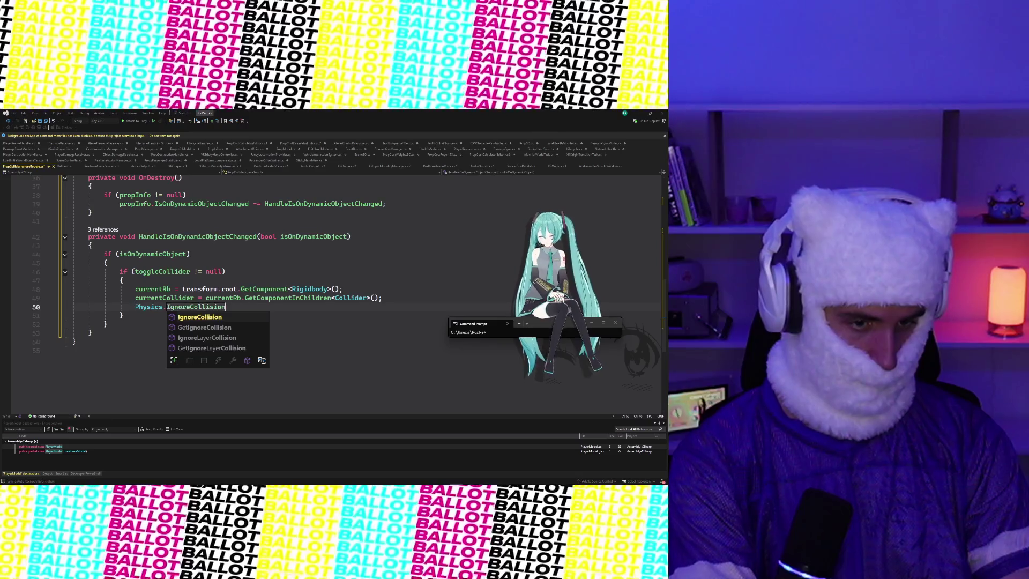
type("(")
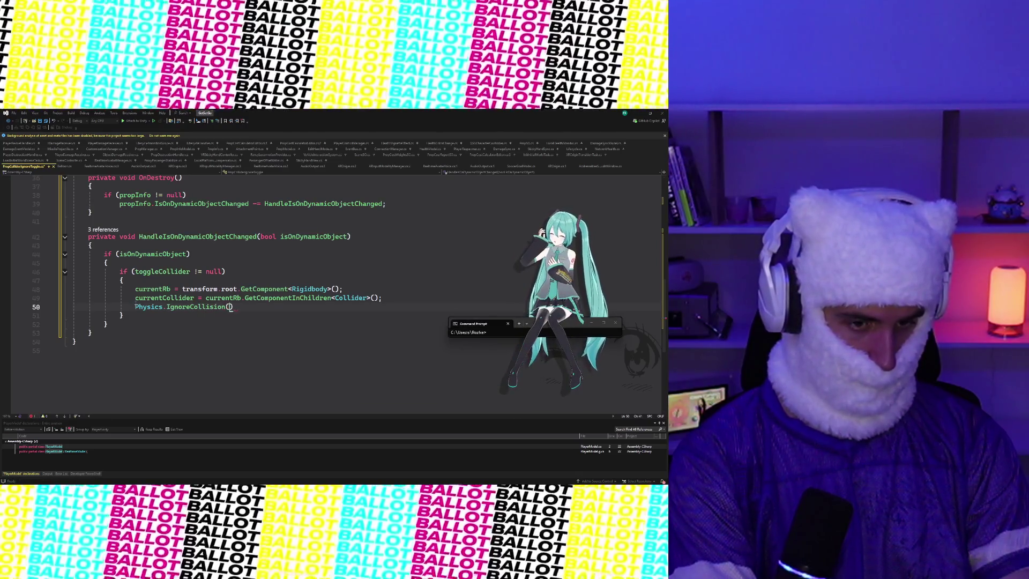
type("currentCollider, togge")
key("BackSpace")
type("leCol")
key("Tab")
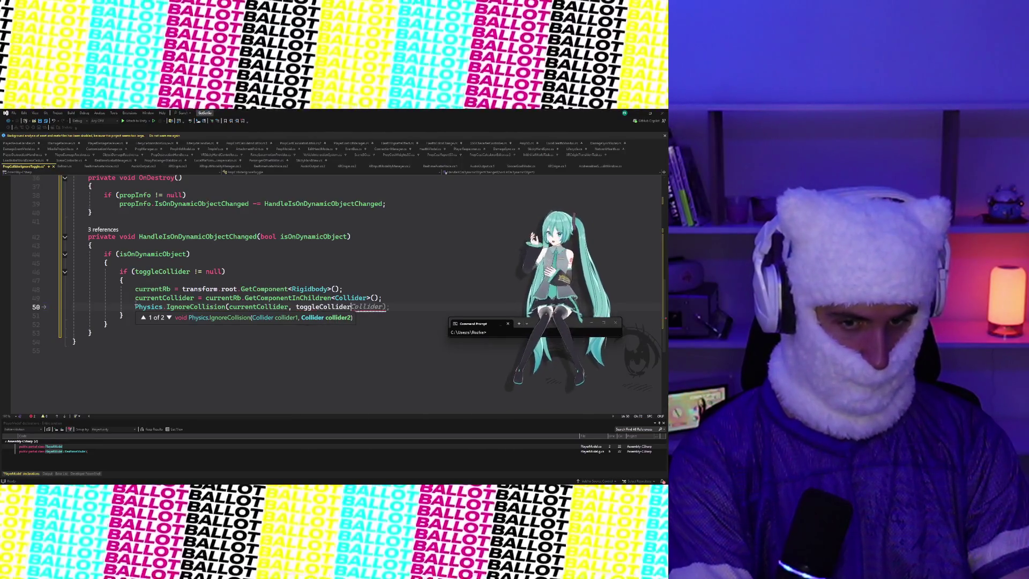
type(", ")
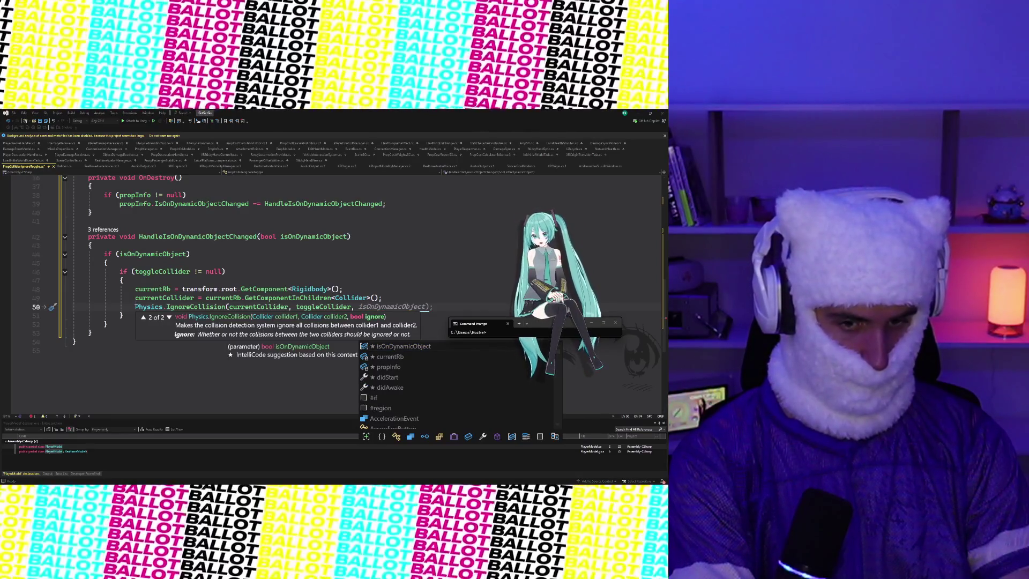
type("ignore: ")
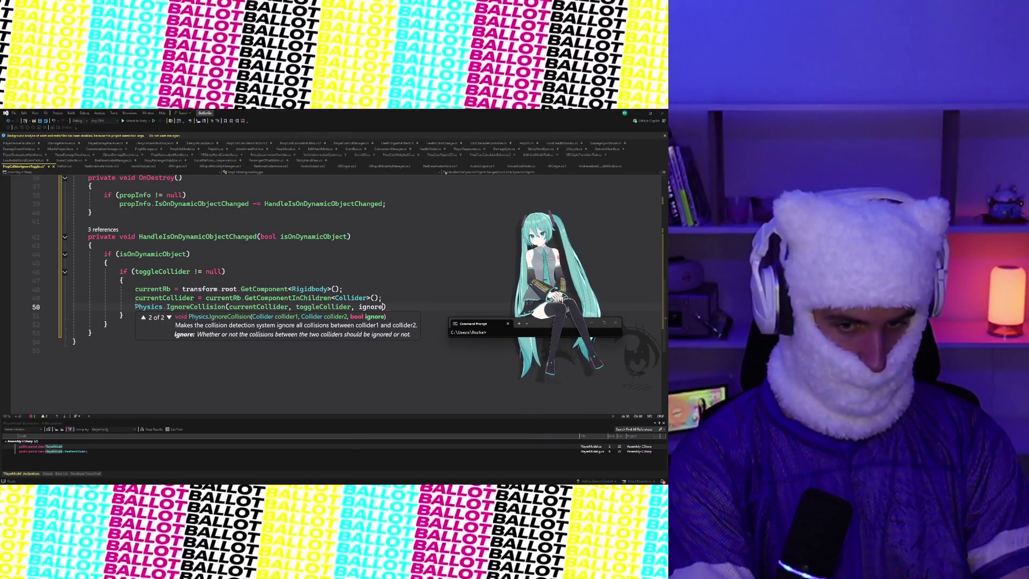
type("true);")
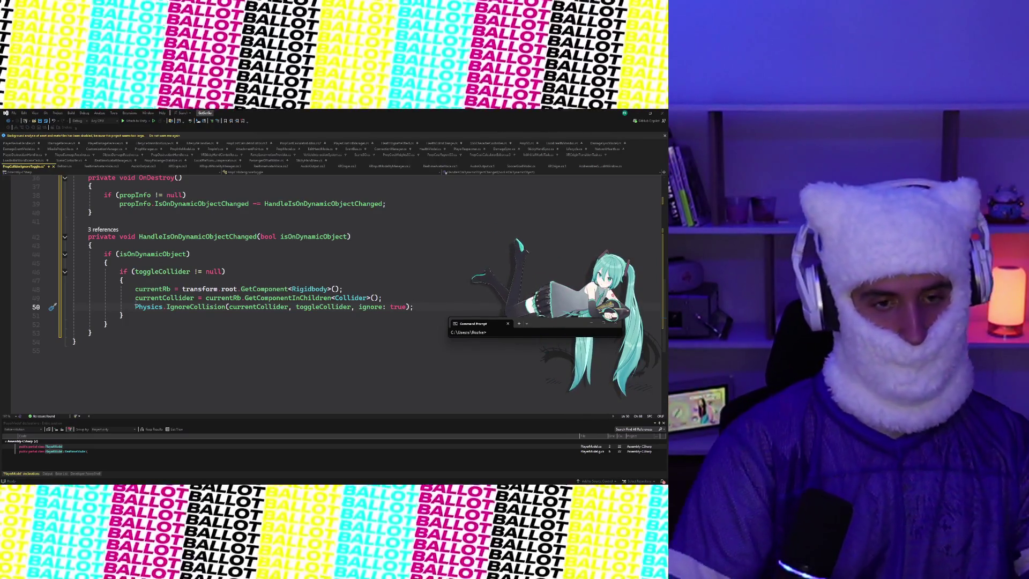
left_click(115, 325)
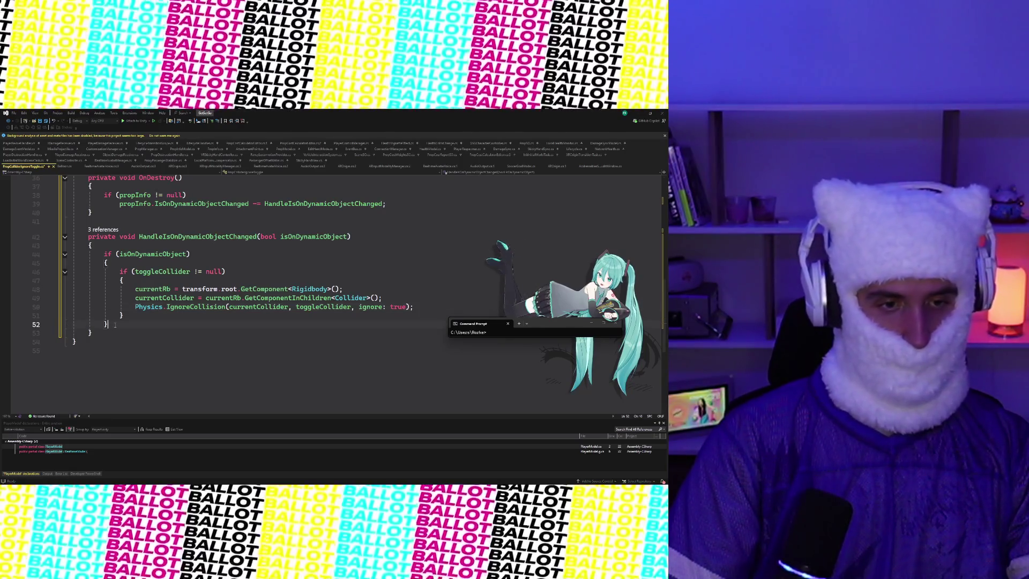
Add an else branch containing an if (currentCollider != null) block
key("Return")
key("Return")
type("else")
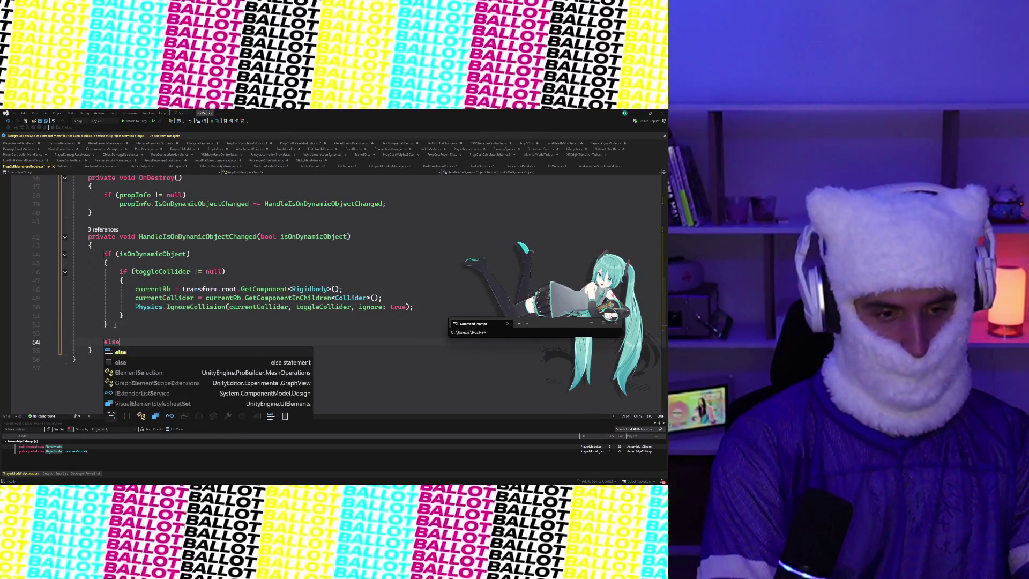
key("Tab")
key("Tab")
type("if")
key("Tab")
key("Tab")
key("BackSpace")
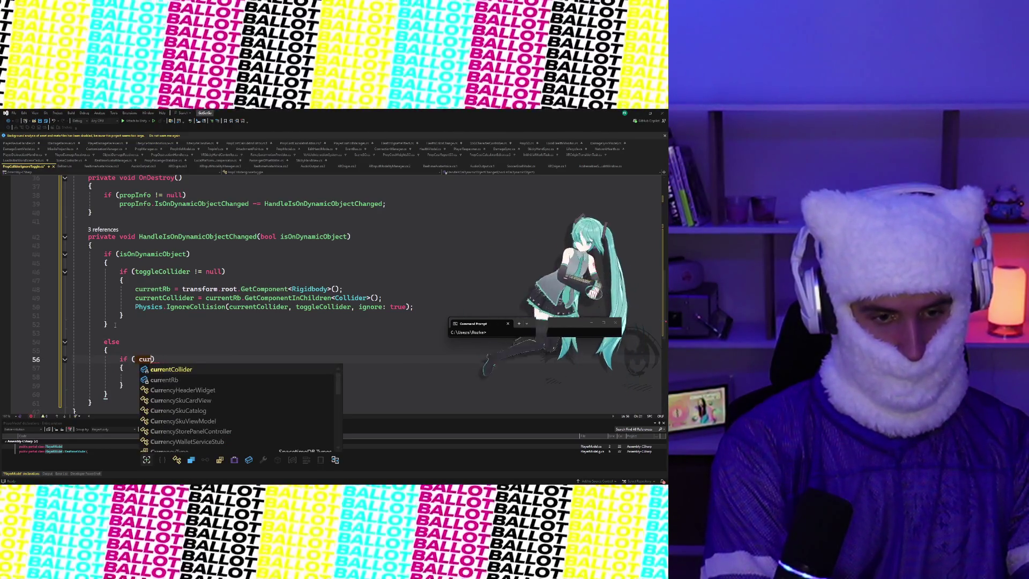
key("BackSpace")
key("BackSpace")
key("BackSpace")
type("currentCollider")
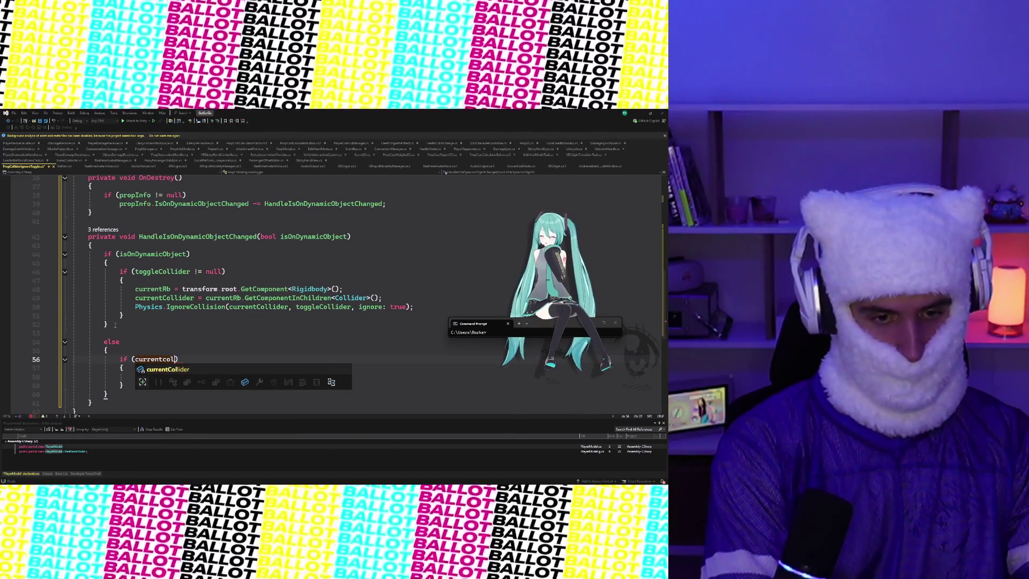
type(" != null")
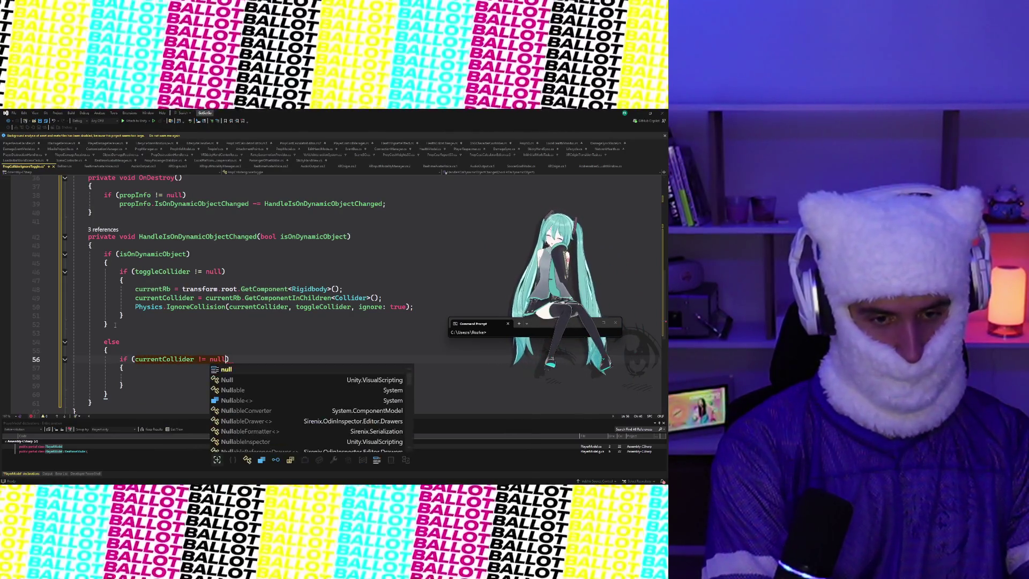
key("Escape")
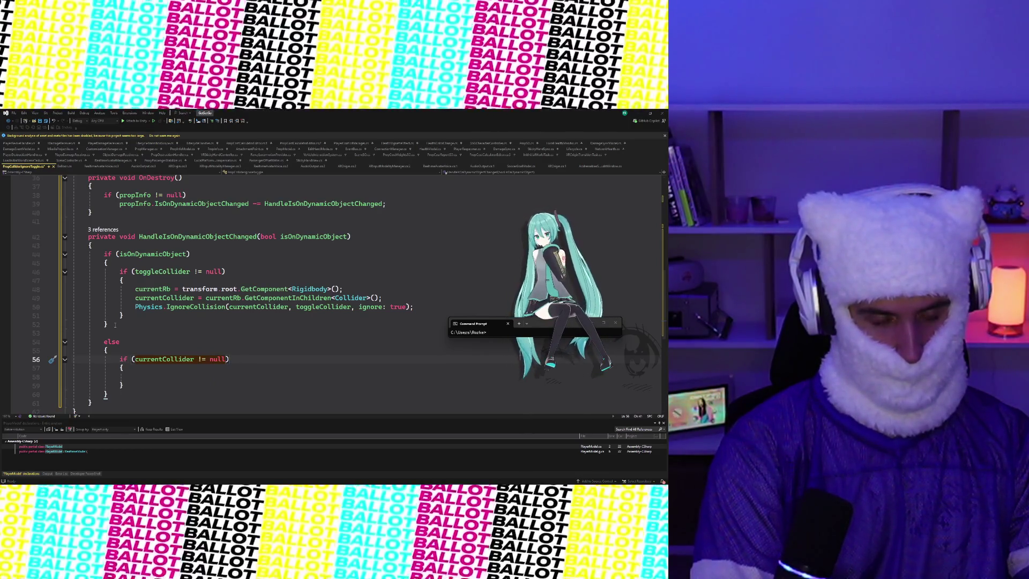
key("Return")
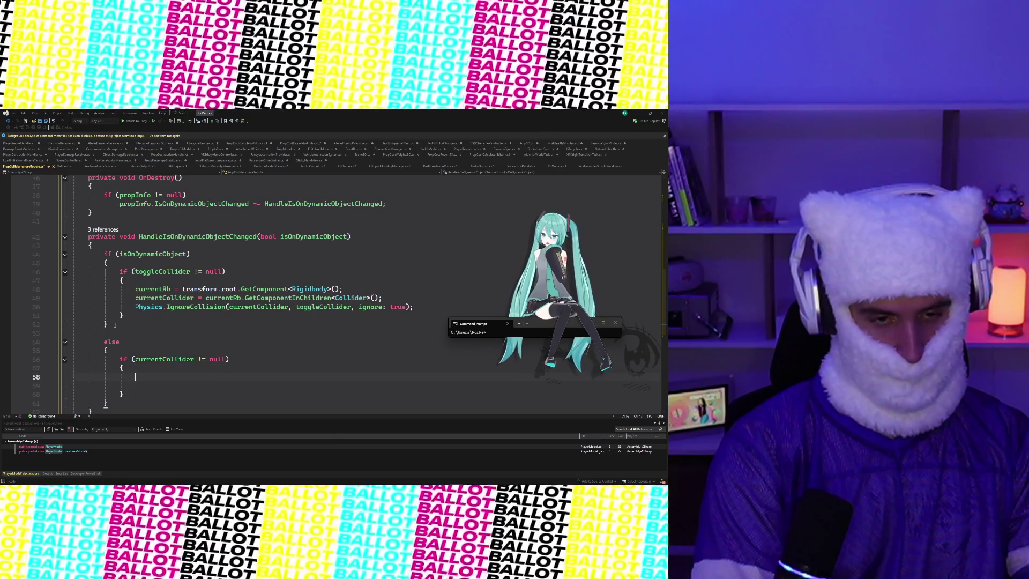
In that block, call Physics.IgnoreCollision(currentCollider, toggleCollider, ignore: false)
type("Phsy")
key("BackSpace")
key("BackSpace")
type("ysics.IgnoreCollision")
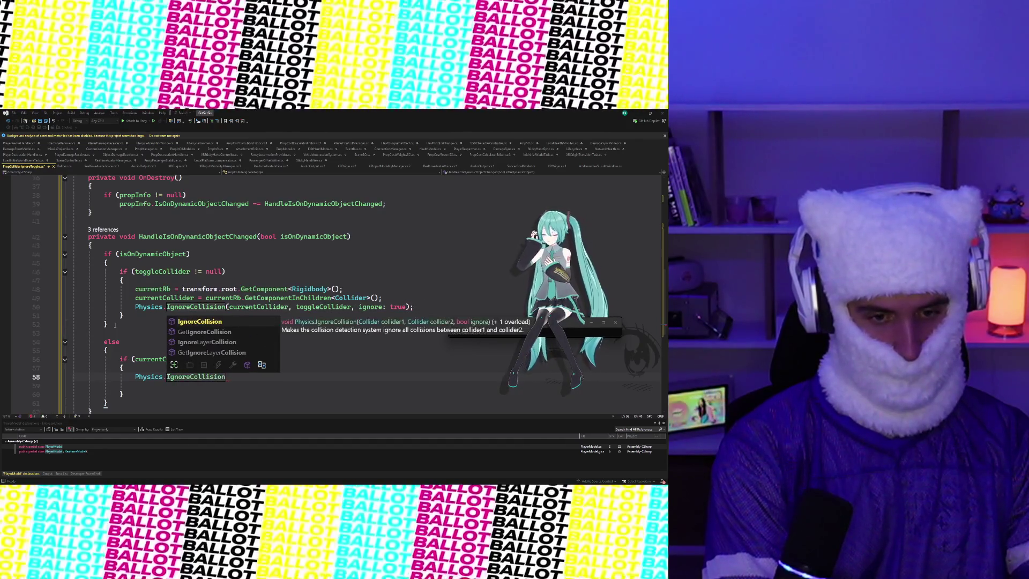
type("(")
type("currentCollider, ")
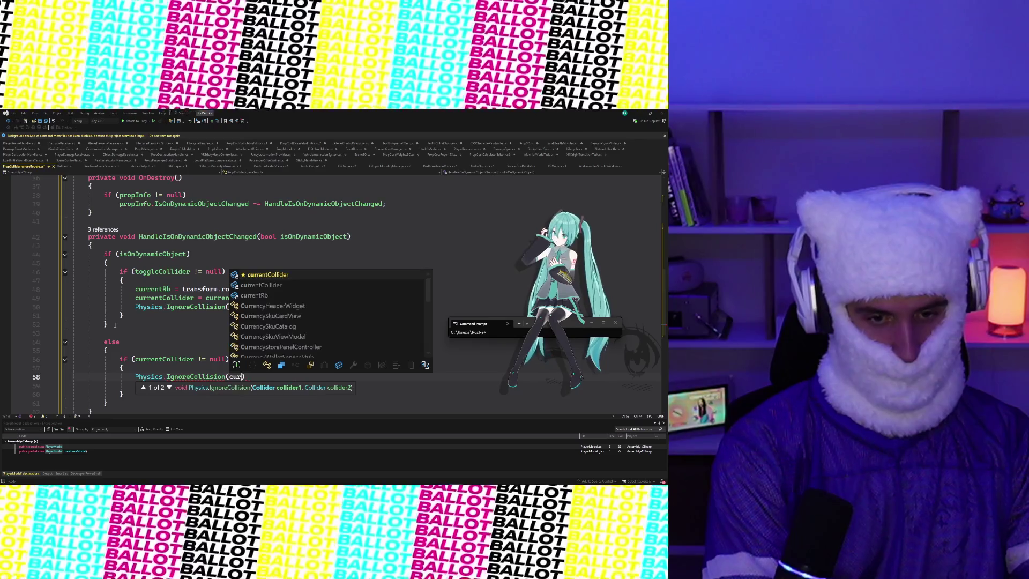
type("togg")
key("Tab")
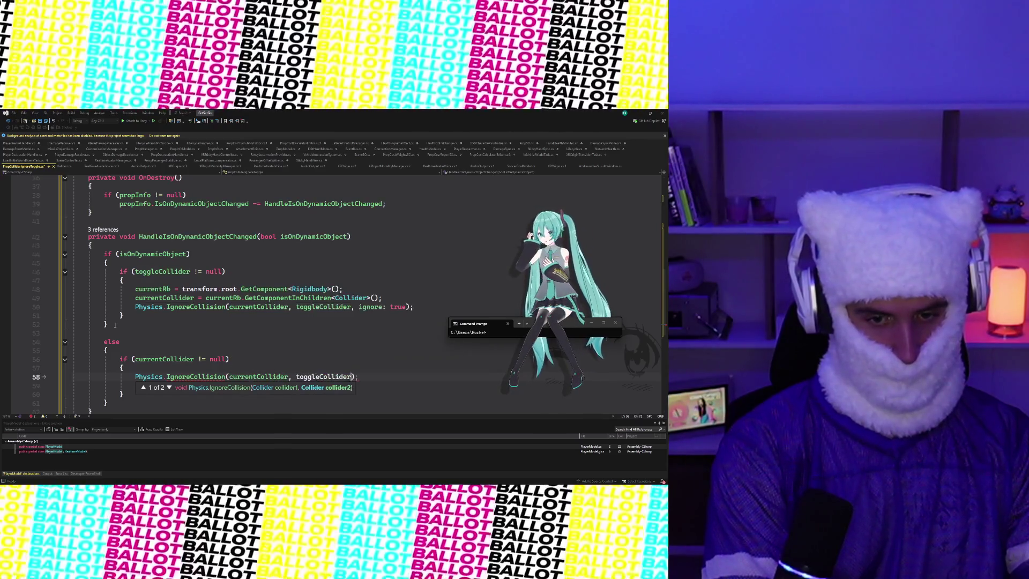
type(", ignore")
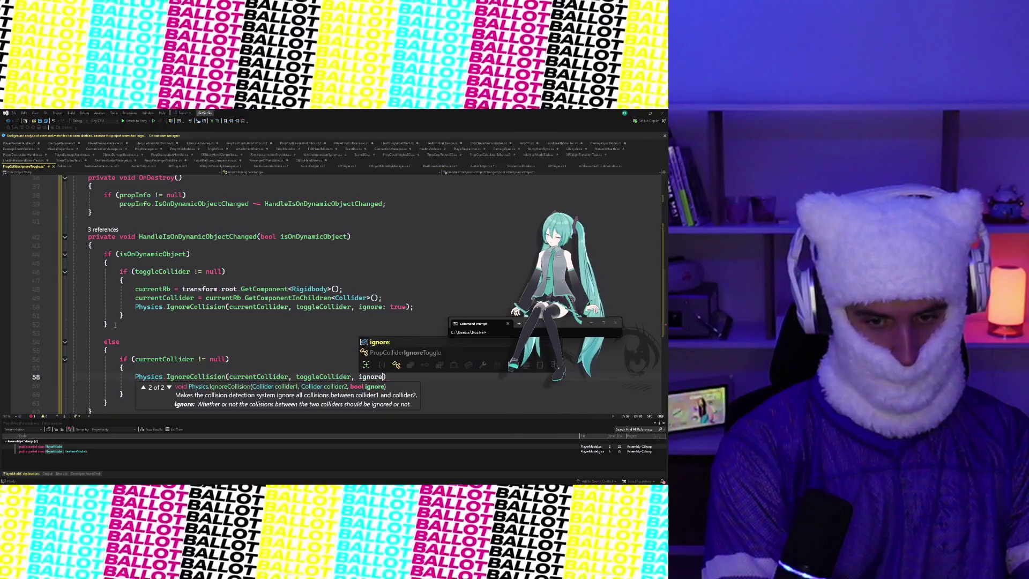
key("Tab")
type("fa")
key("Tab")
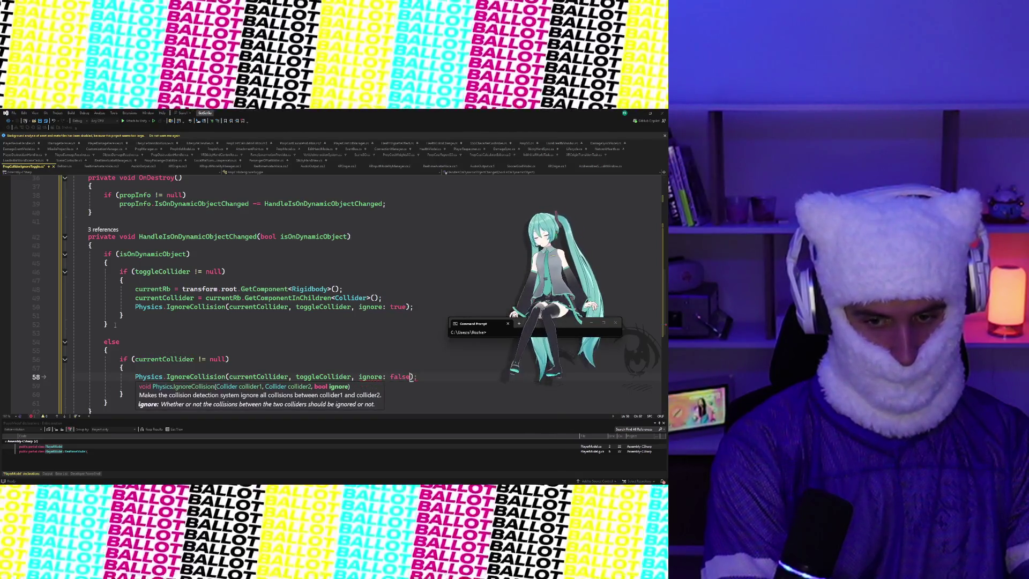
key("End")
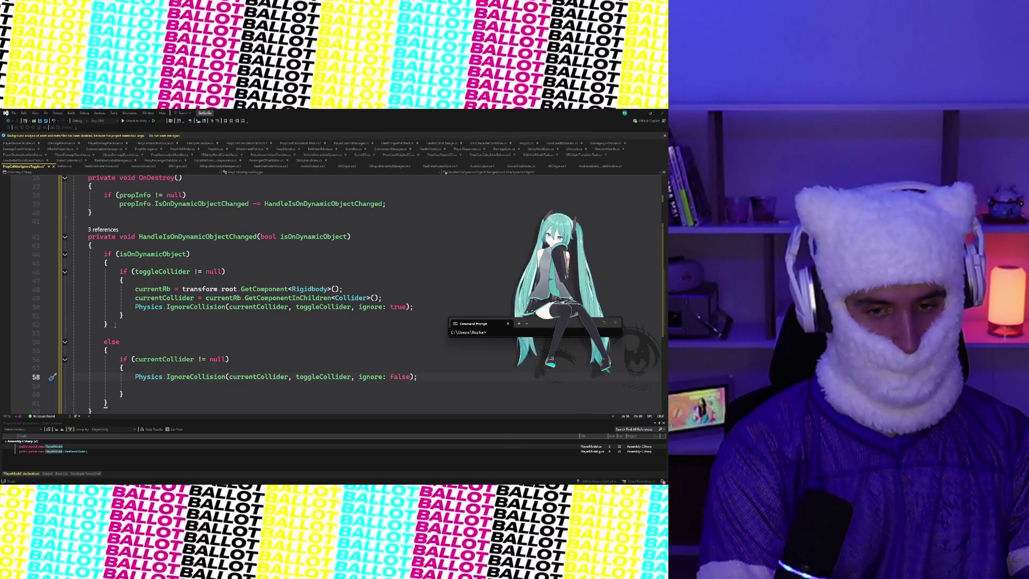
Set currentCollider and currentRb to null after restoring collisions
key("Return")
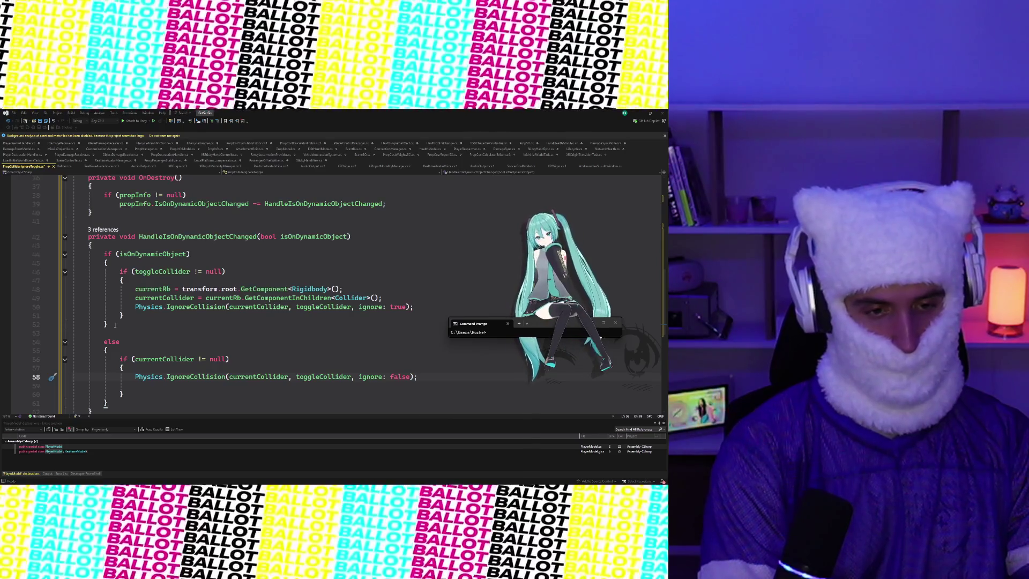
type("current")
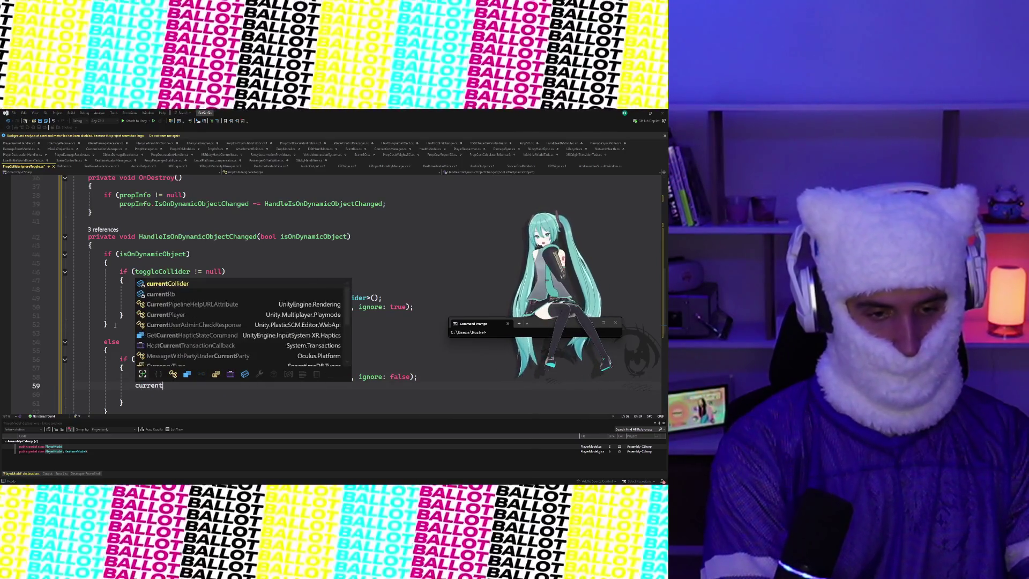
type("Collider")
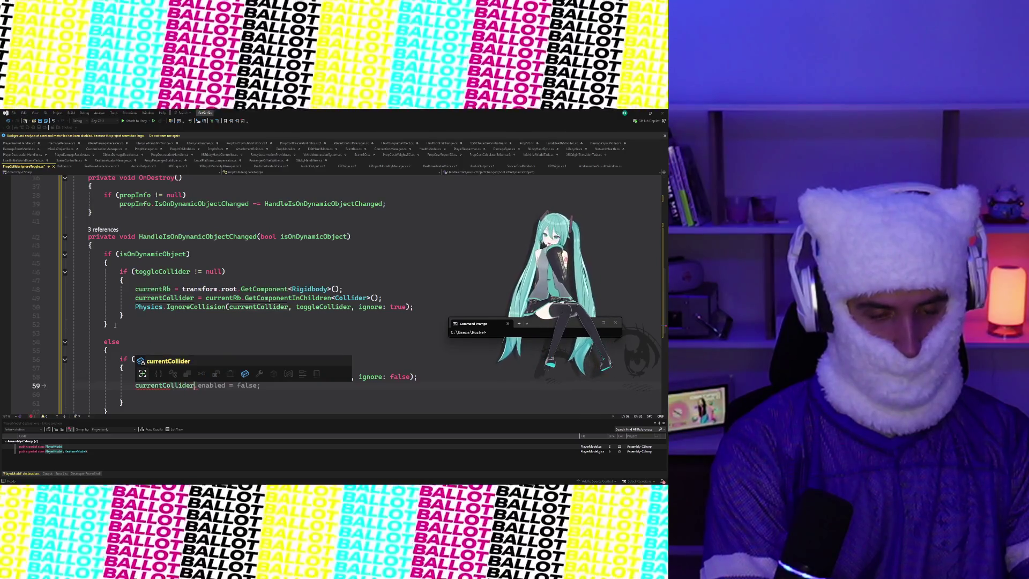
type(" == null;")
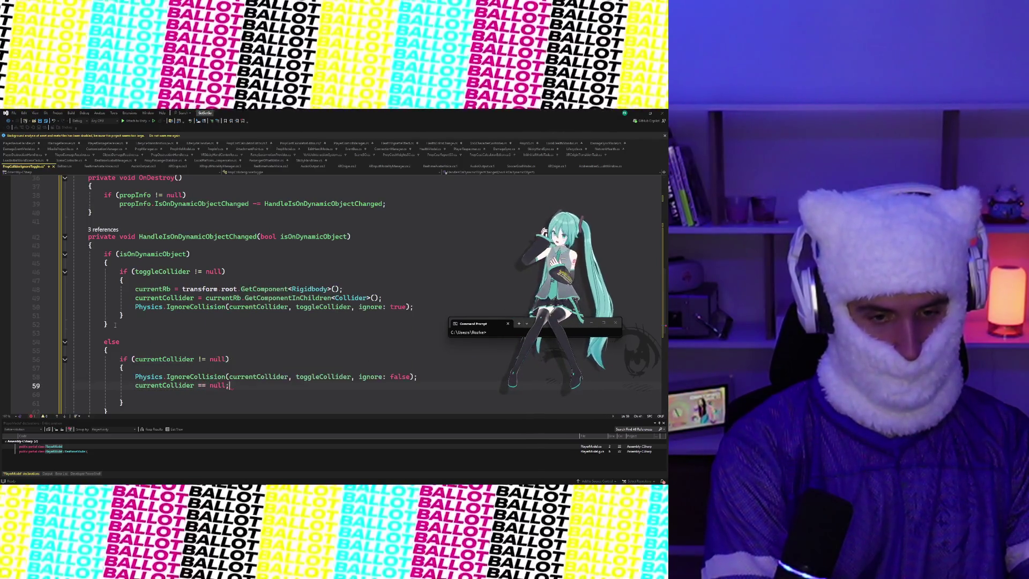
key("BackSpace")
key("BackSpace")
key("BackSpace")
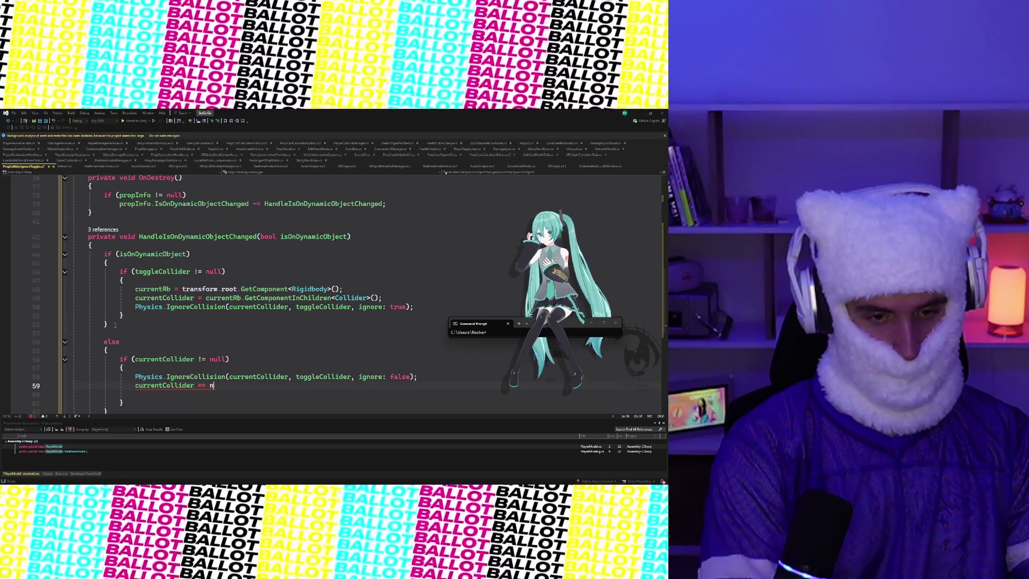
type("nu")
key("Tab")
key("Return")
type("currentRi")
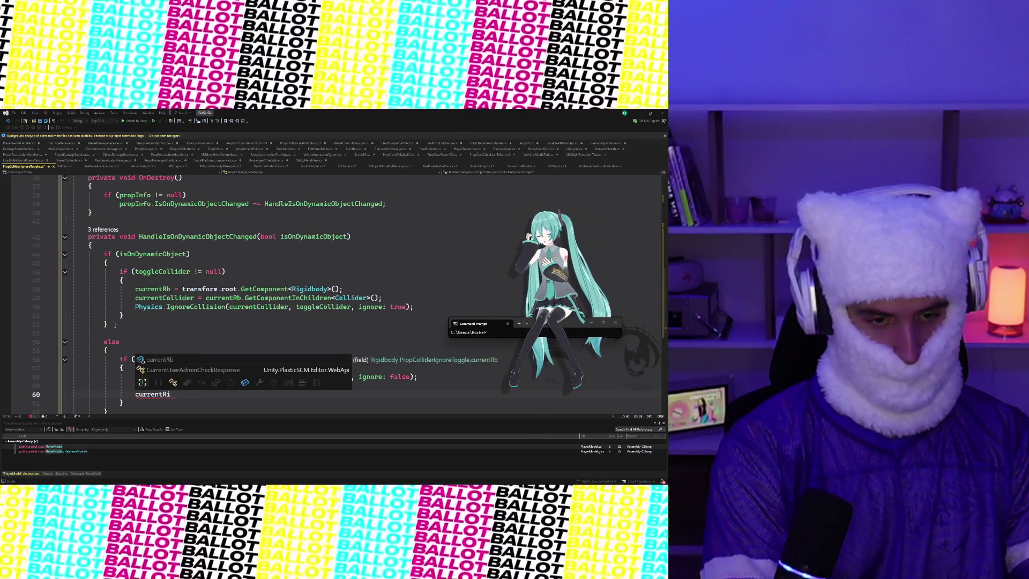
type(" = null;")
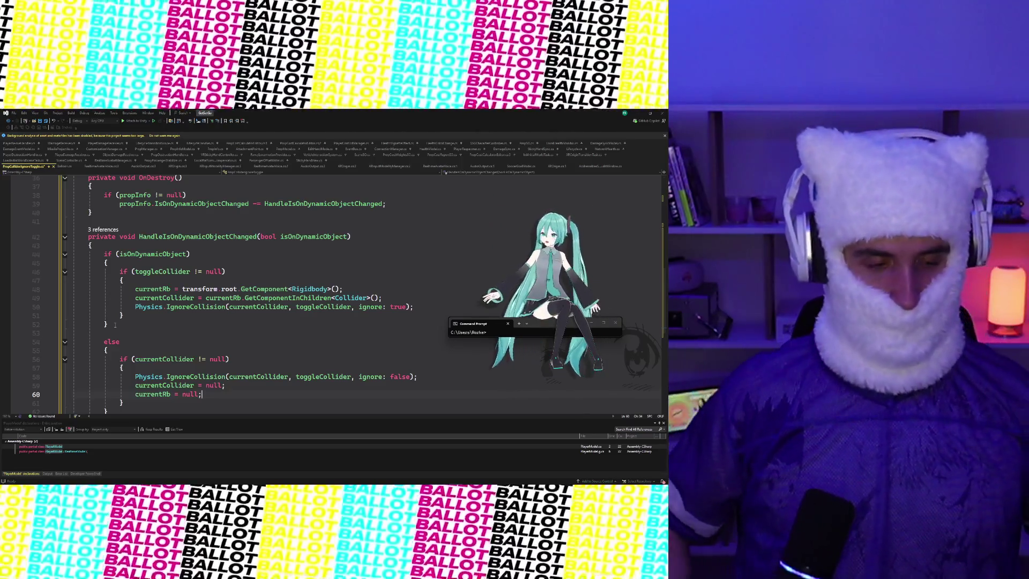
Review the HandleIsOnDynamicObjectChanged body, then save PropColliderIgnoreToggle with Ctrl+S
scroll(161, 335, "down", 3)
left_click(240, 334)
left_click(238, 321)
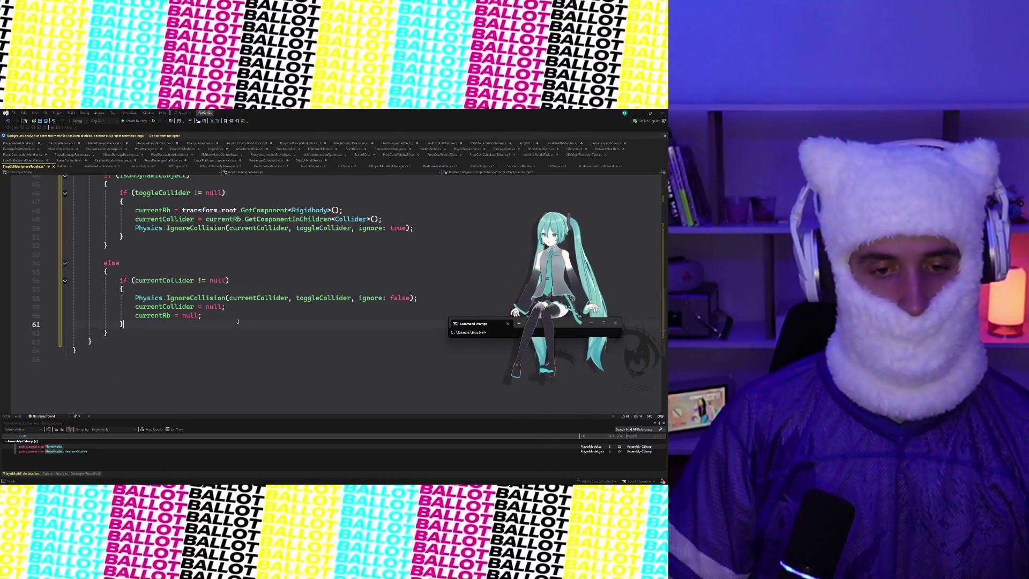
scroll(238, 321, "up", 2)
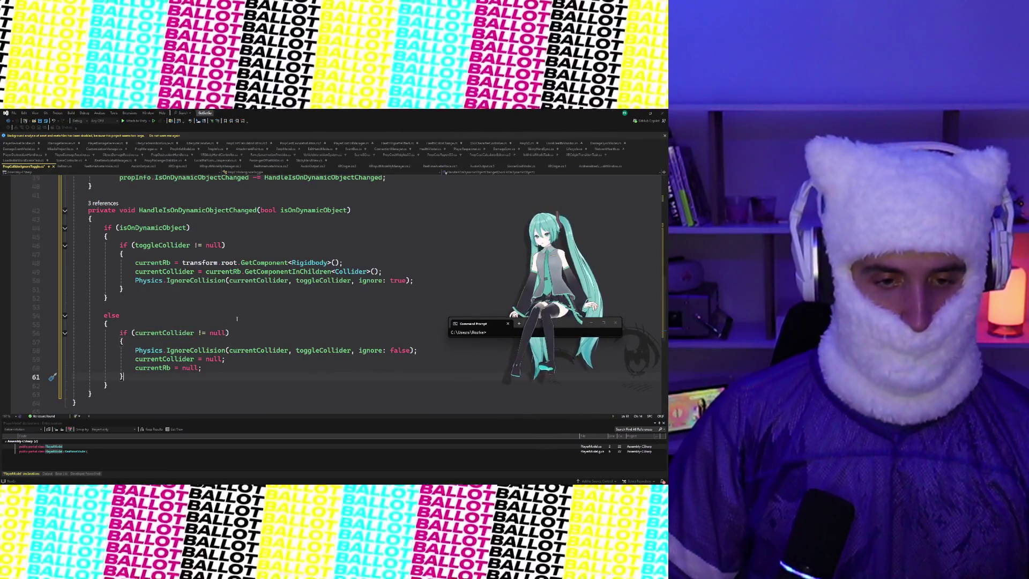
scroll(234, 311, "up", 3)
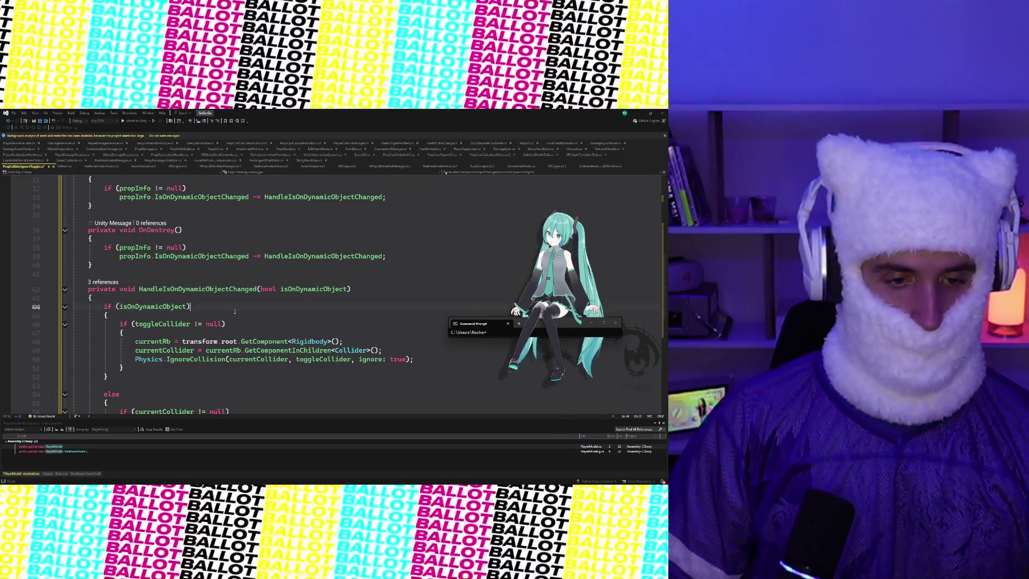
scroll(234, 311, "down", 3)
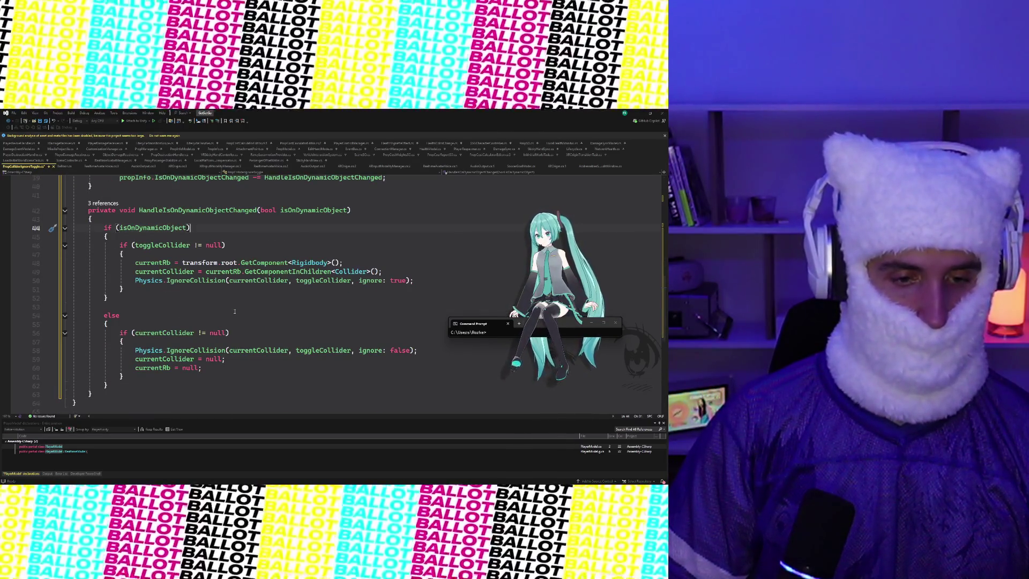
left_click(235, 310)
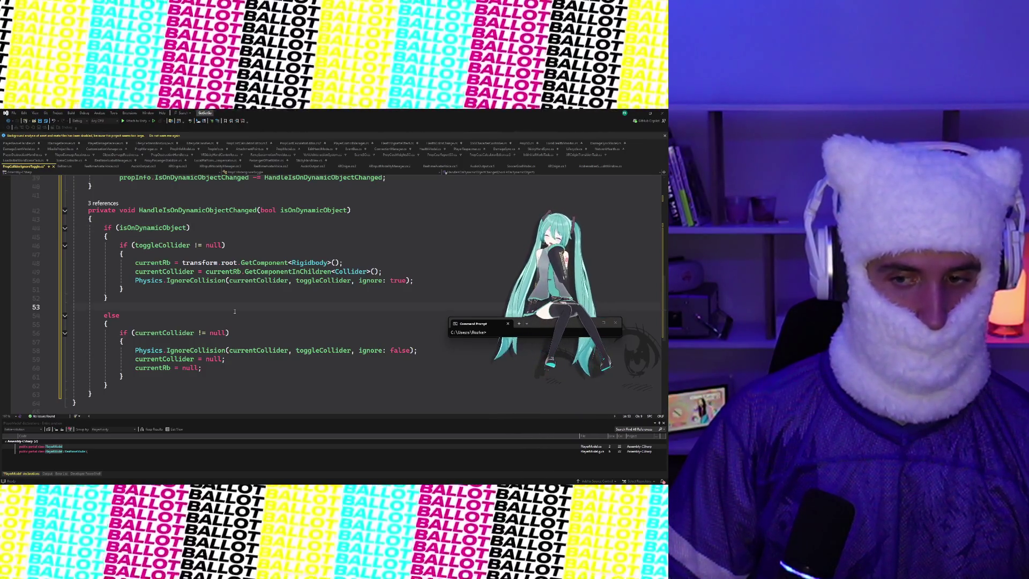
left_click(240, 296)
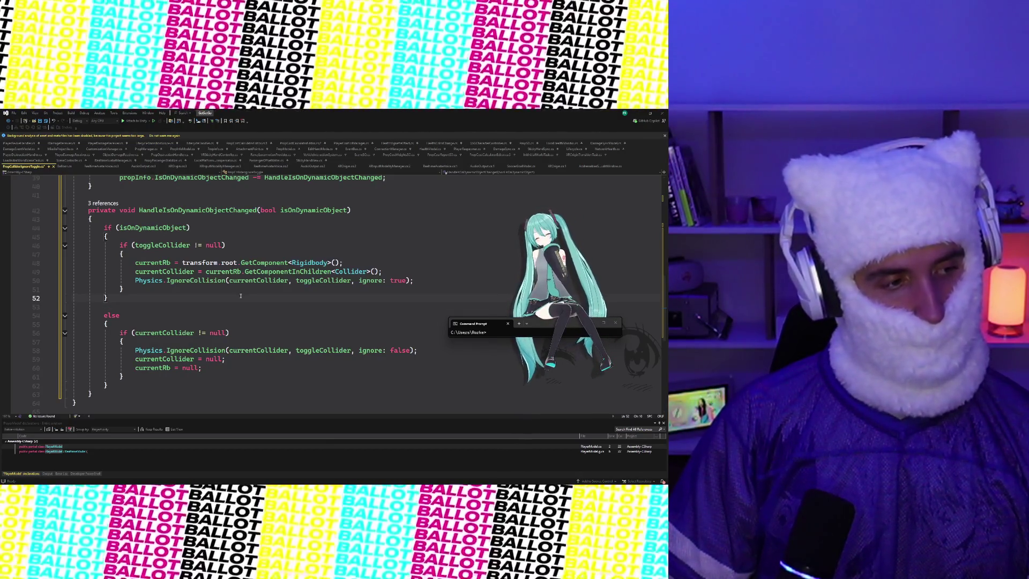
left_click(239, 293)
key("ctrl+s")
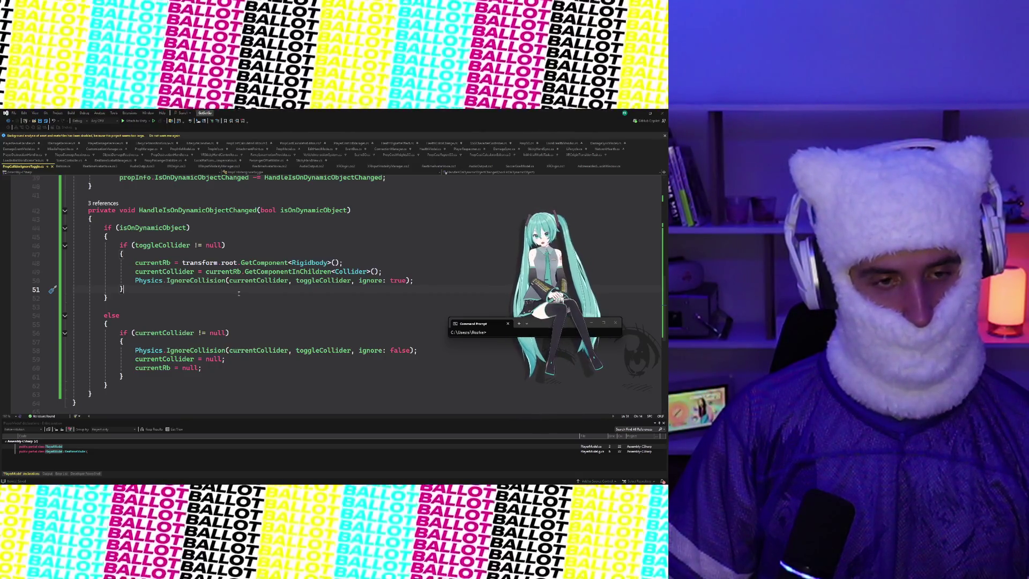
scroll(239, 293, "up", 13)
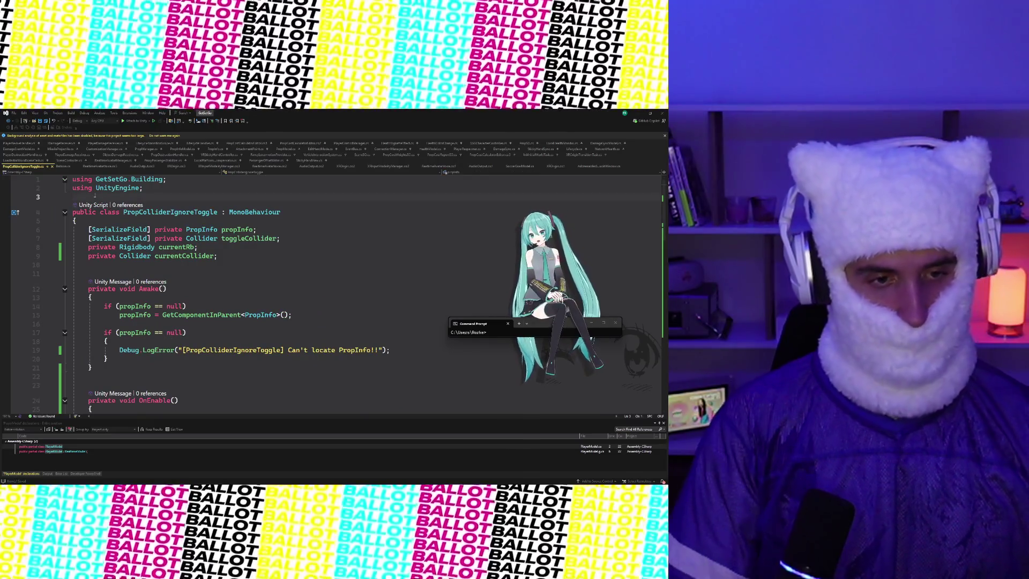
Add namespace GetSetGo.Building with an opening brace below the using lines
key("Return")
type("namespace")
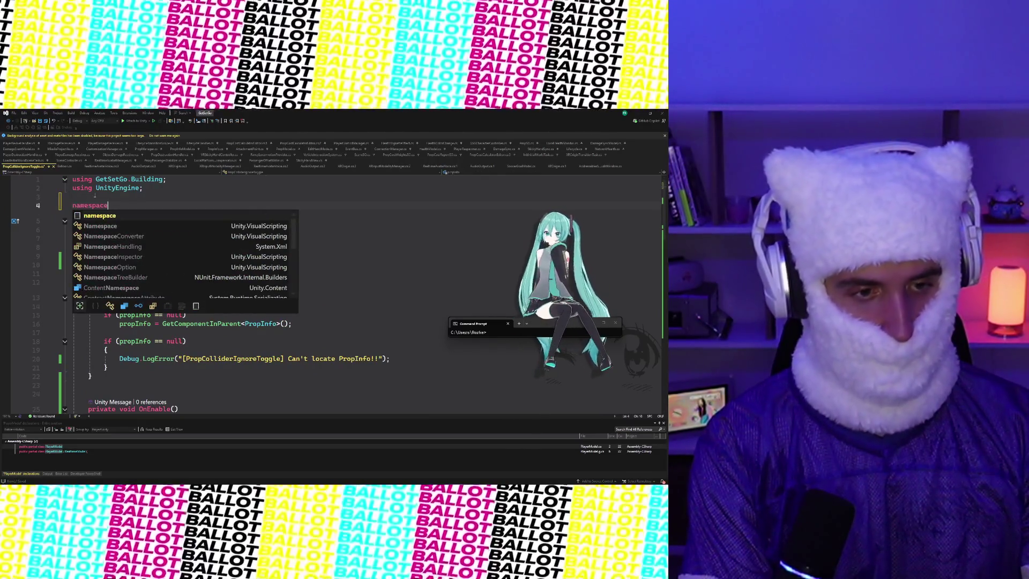
type(" GetSetGo.Bu")
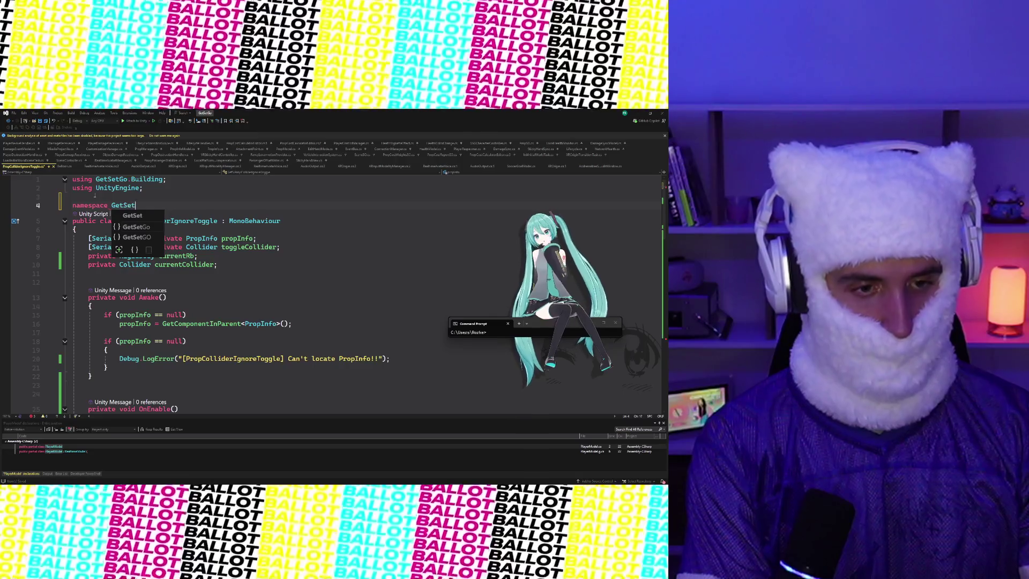
key("Tab")
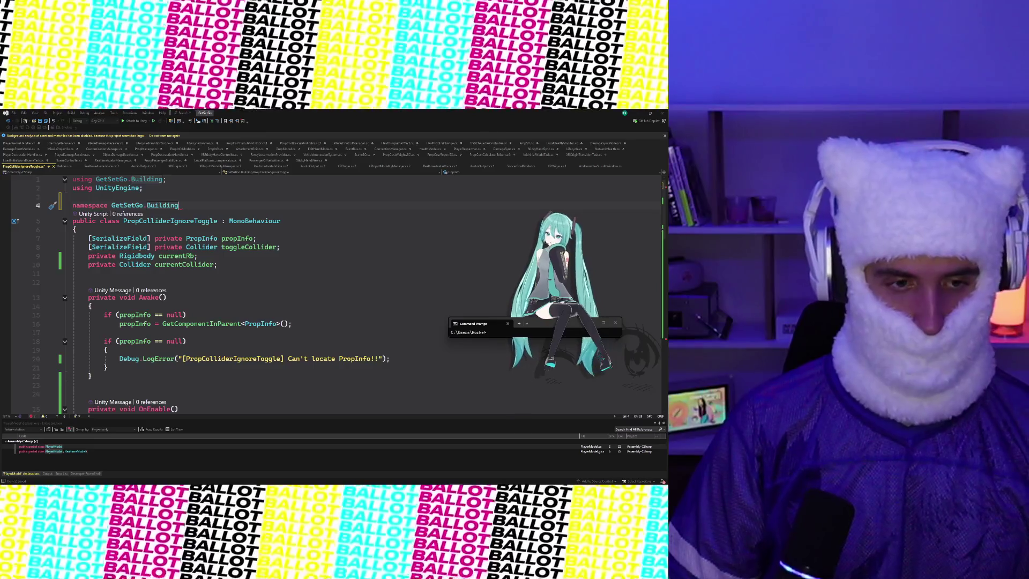
scroll(173, 245, "down", 3)
scroll(173, 246, "up", 3)
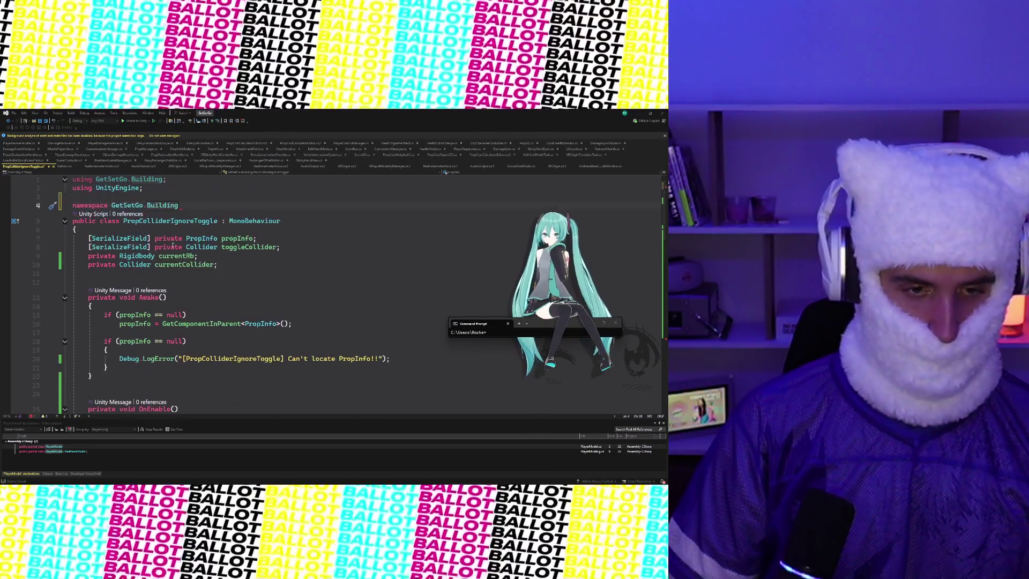
type("{ }")
key("Return")
type("{")
key("Return")
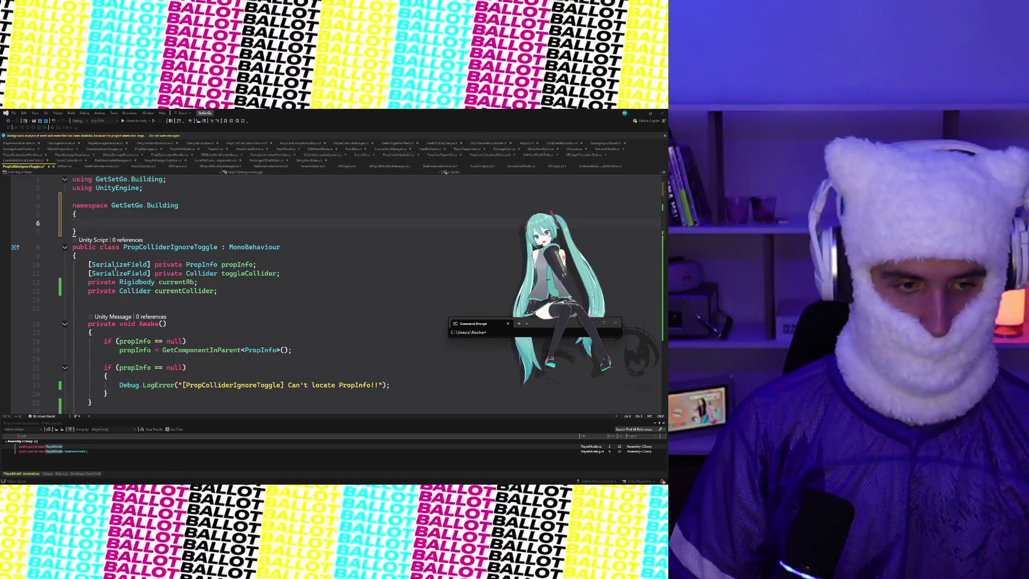
key("ctrl+z")
key("ctrl+z")
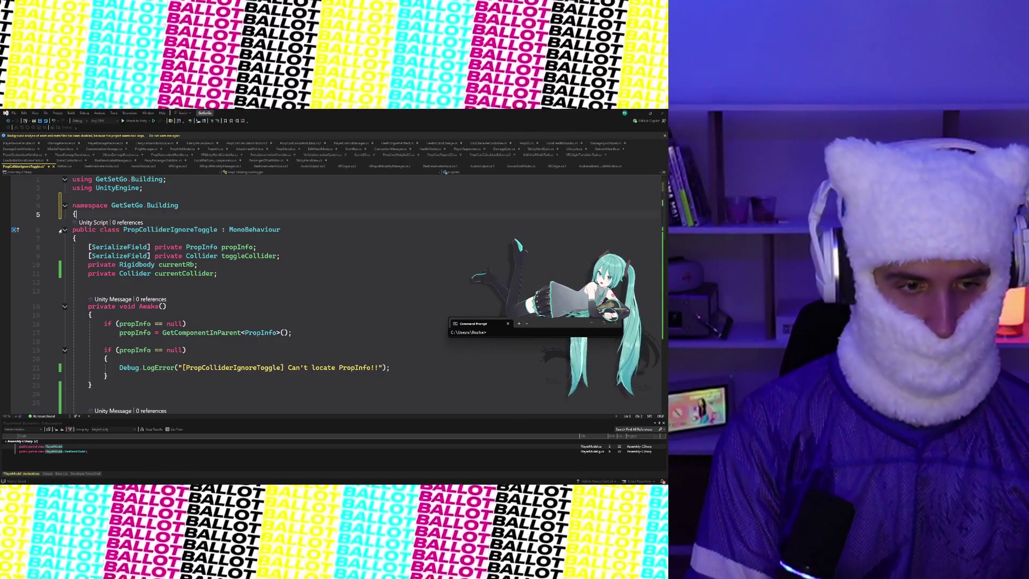
Close the namespace with a closing brace at the end of the file
scroll(227, 274, "down", 18)
left_click(89, 262)
key("Return")
type("}")
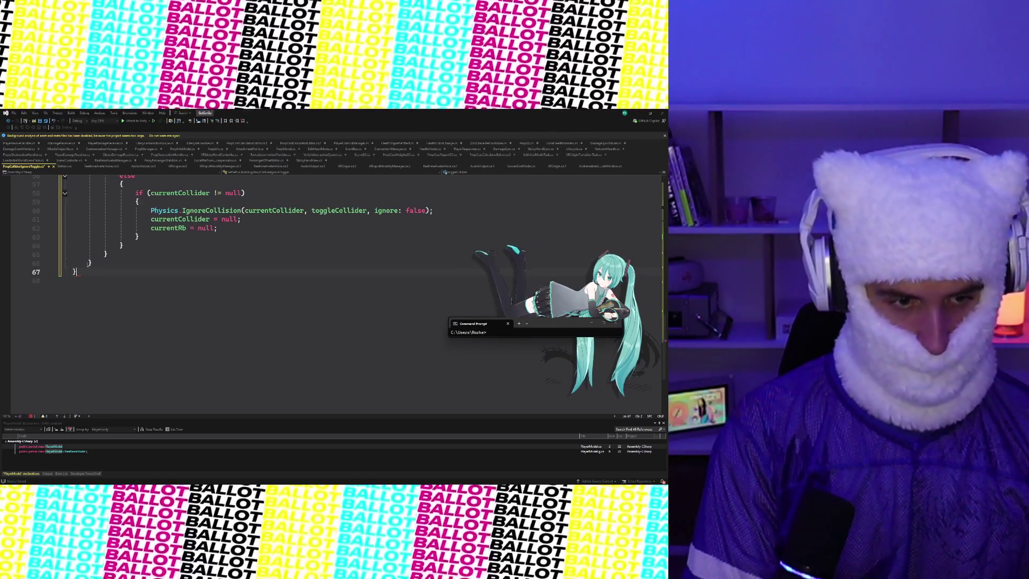
scroll(174, 279, "up", 19)
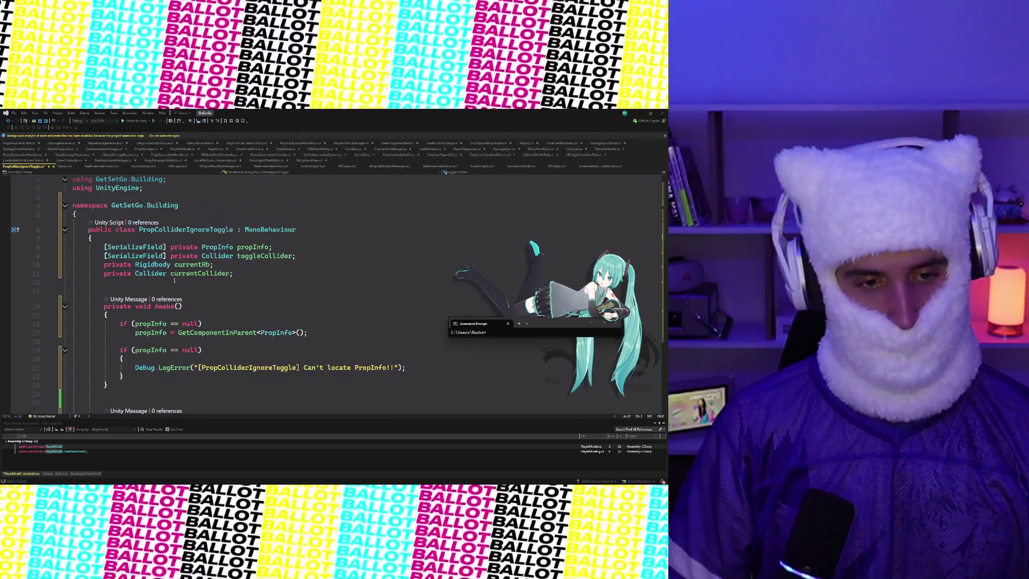
scroll(457, 276, "down", 1)
left_click(484, 253)
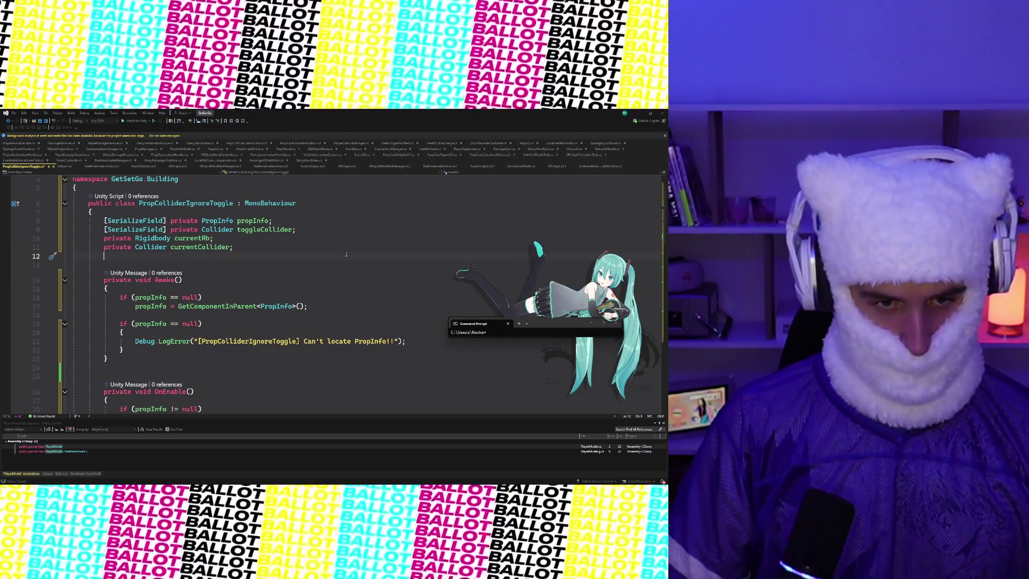
scroll(346, 254, "down", 5)
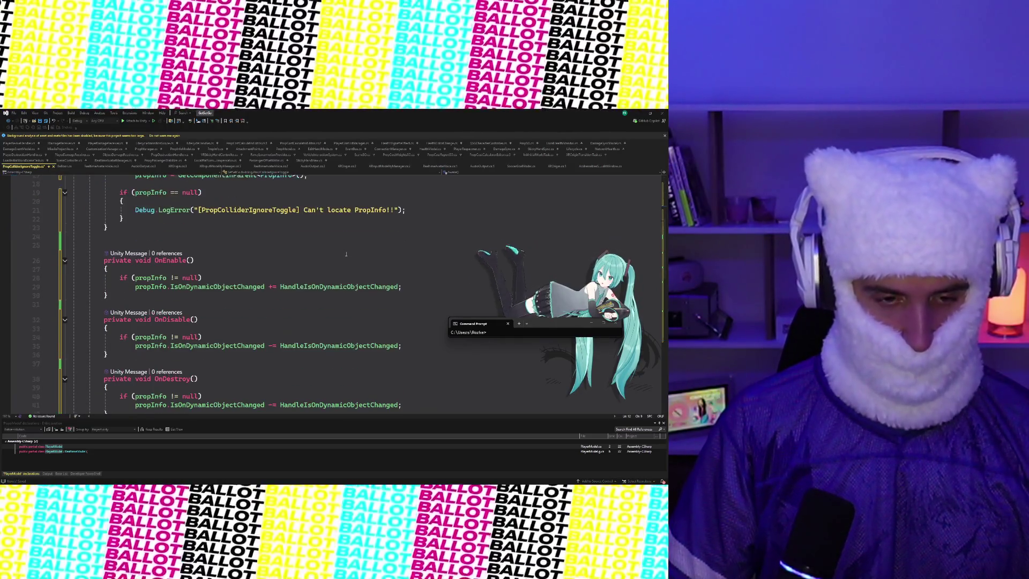
scroll(347, 254, "down", 5)
scroll(347, 254, "up", 10)
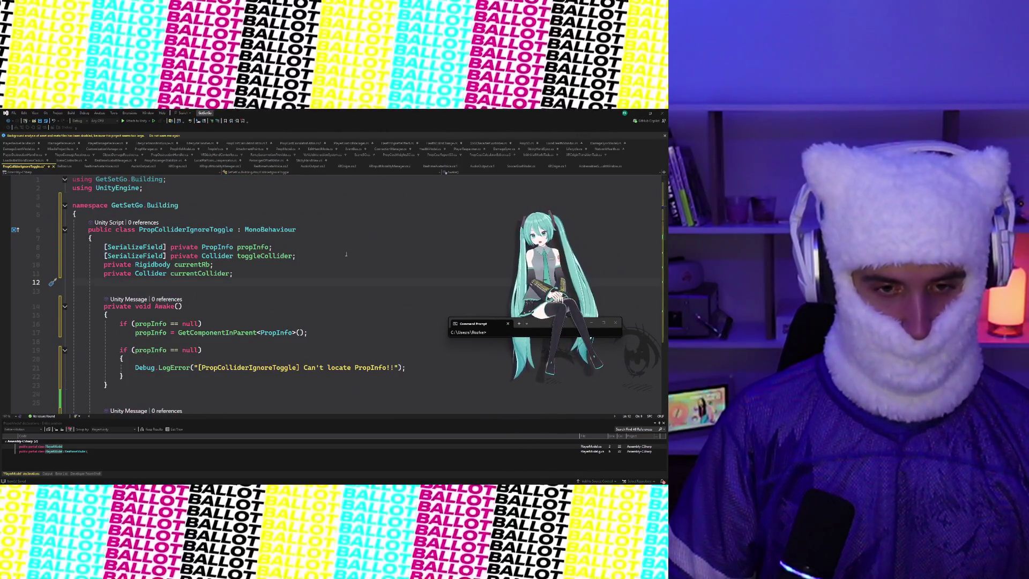
scroll(346, 254, "down", 3)
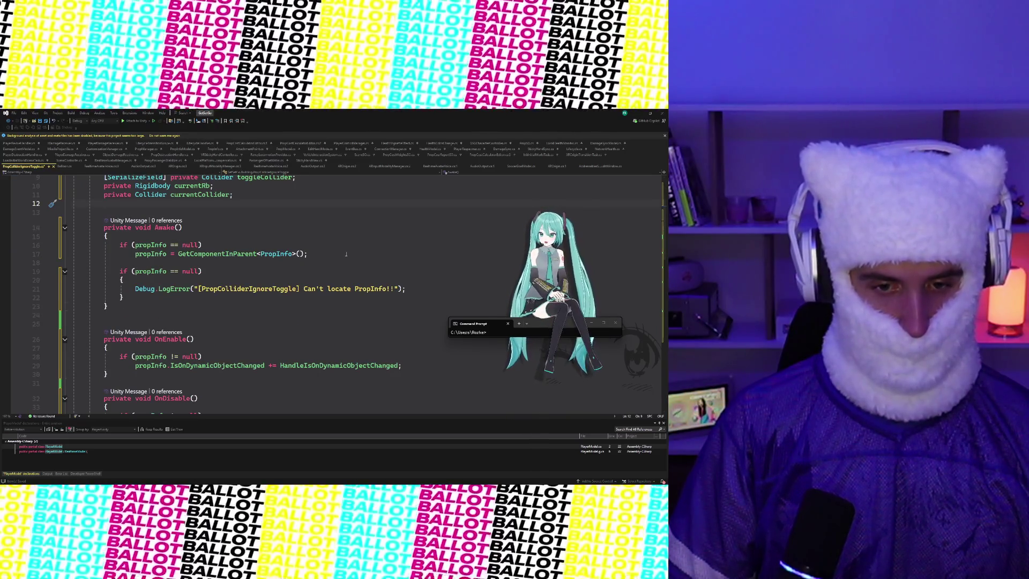
scroll(347, 254, "down", 3)
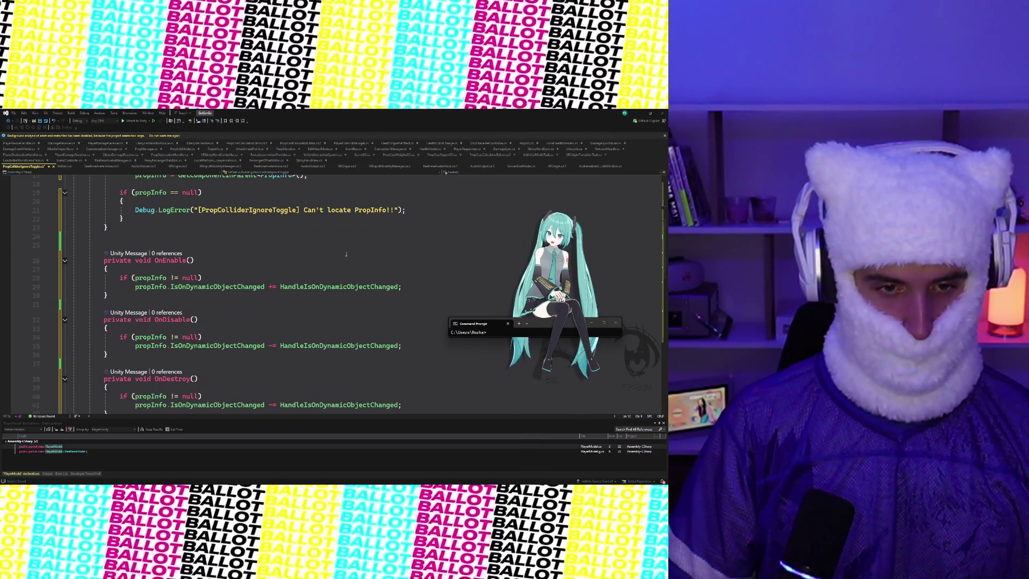
scroll(346, 254, "down", 4)
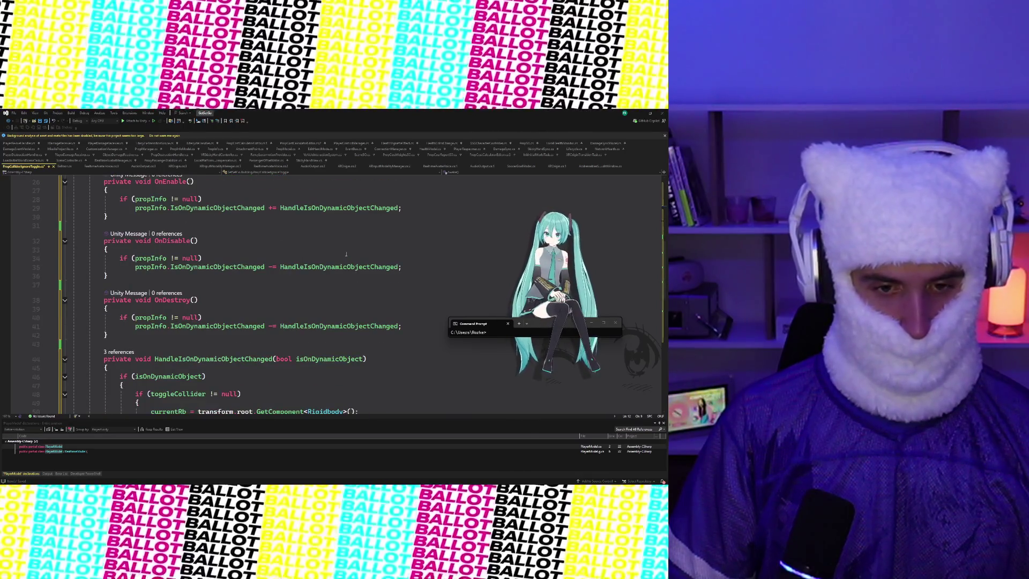
scroll(346, 254, "down", 1)
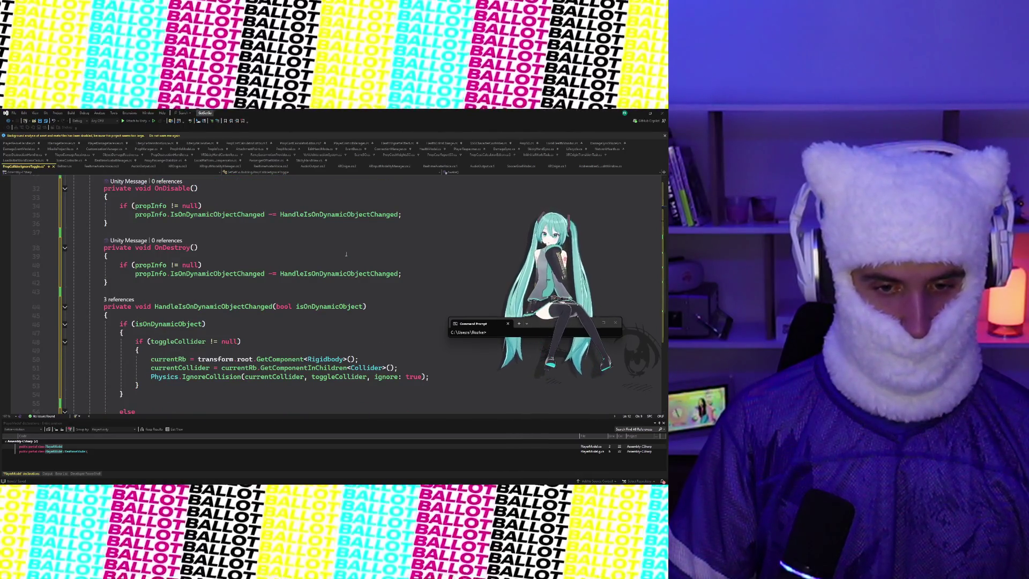
scroll(346, 254, "down", 5)
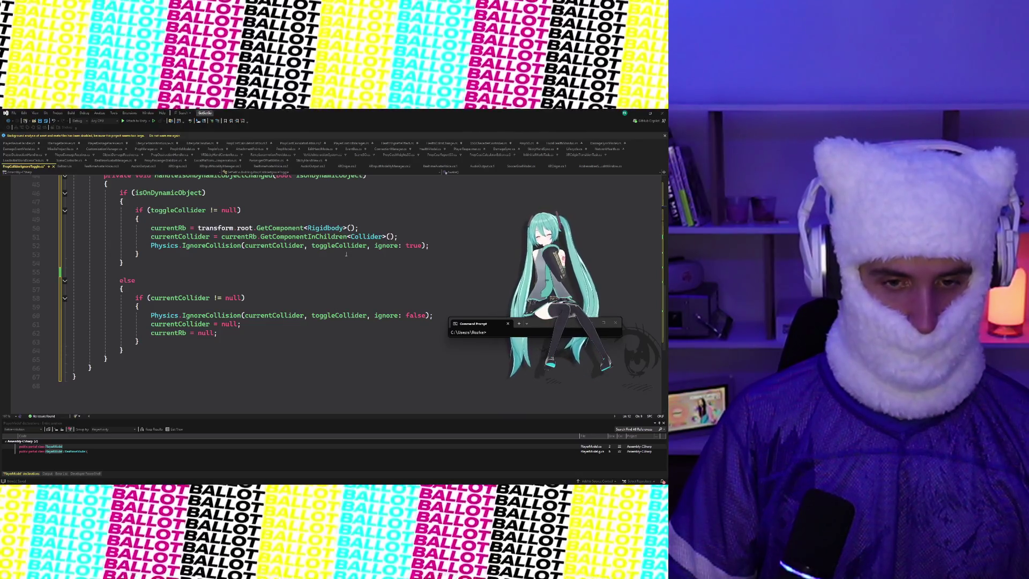
left_click(346, 254)
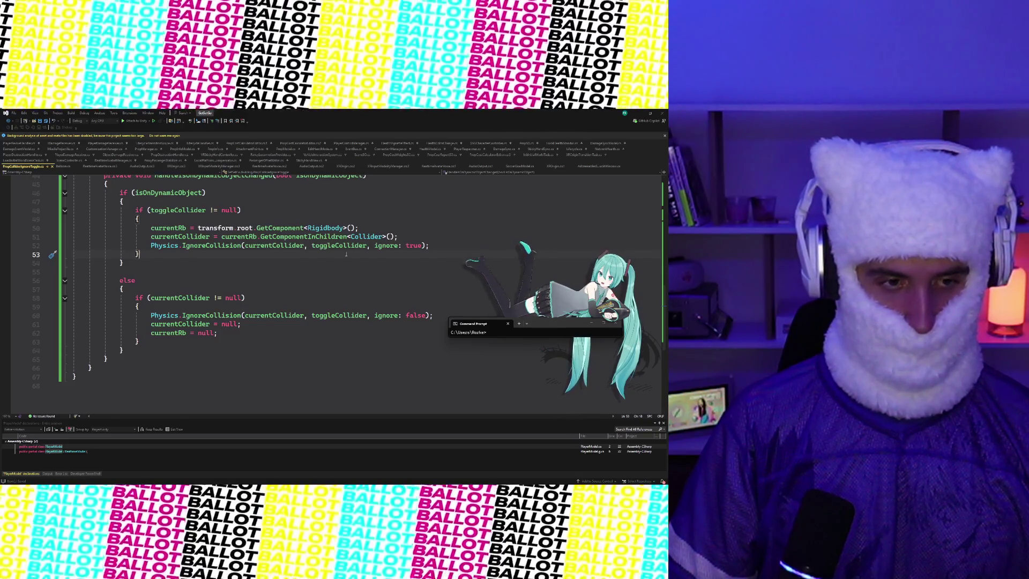
scroll(346, 254, "up", 15)
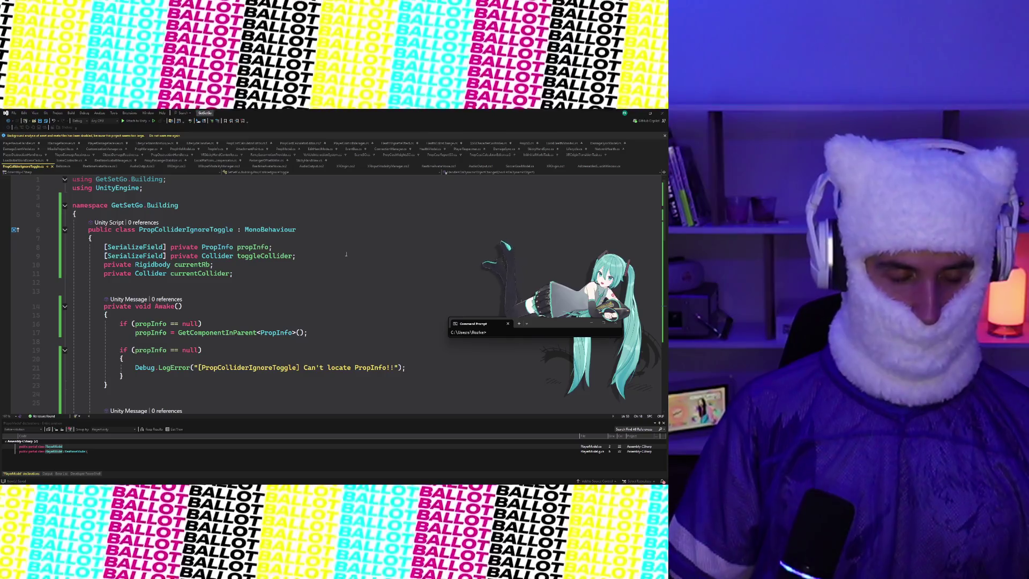